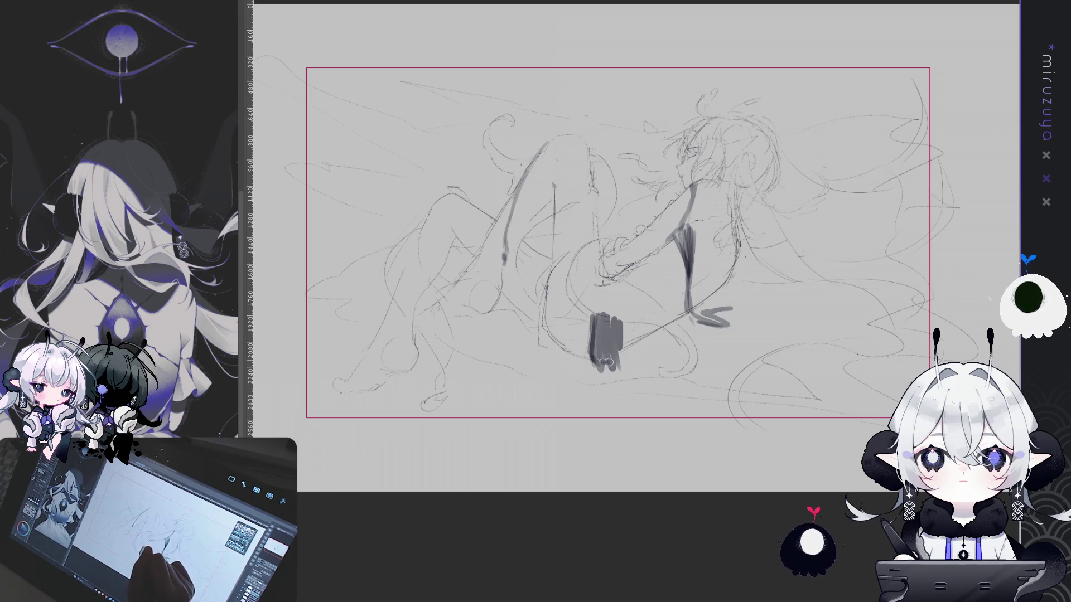
# - Pan across the blue rough sketch to bring the face into view
pyautogui.moveTo(800, 312)
pyautogui.mouseDown()
pyautogui.moveTo(851, 338)
pyautogui.moveTo(792, 370)
pyautogui.moveTo(816, 350)
pyautogui.mouseUp()
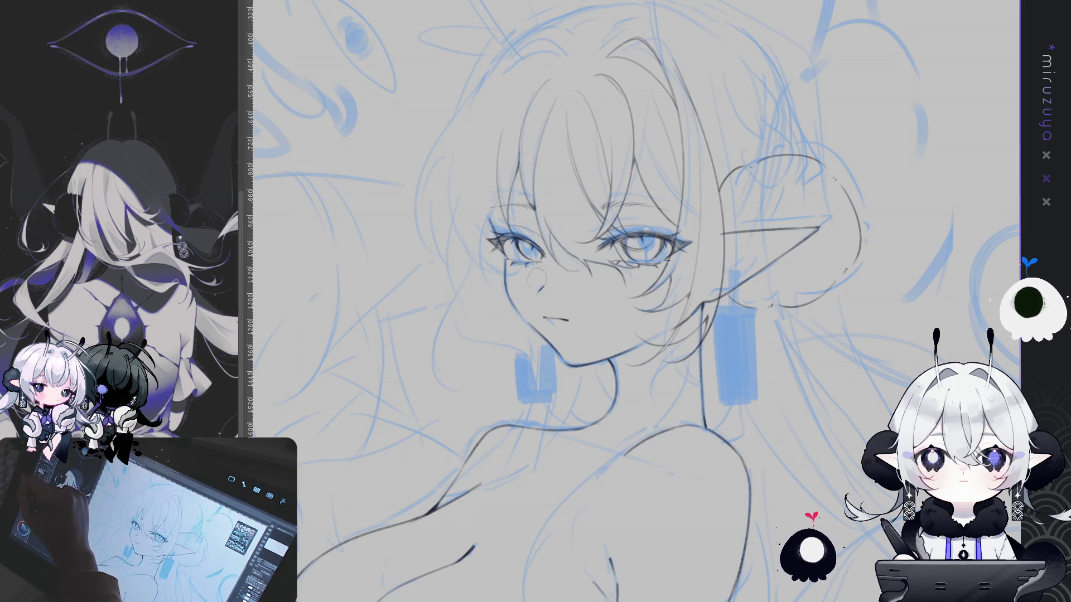
pyautogui.moveTo(558, 279); pyautogui.dragTo(616, 284)
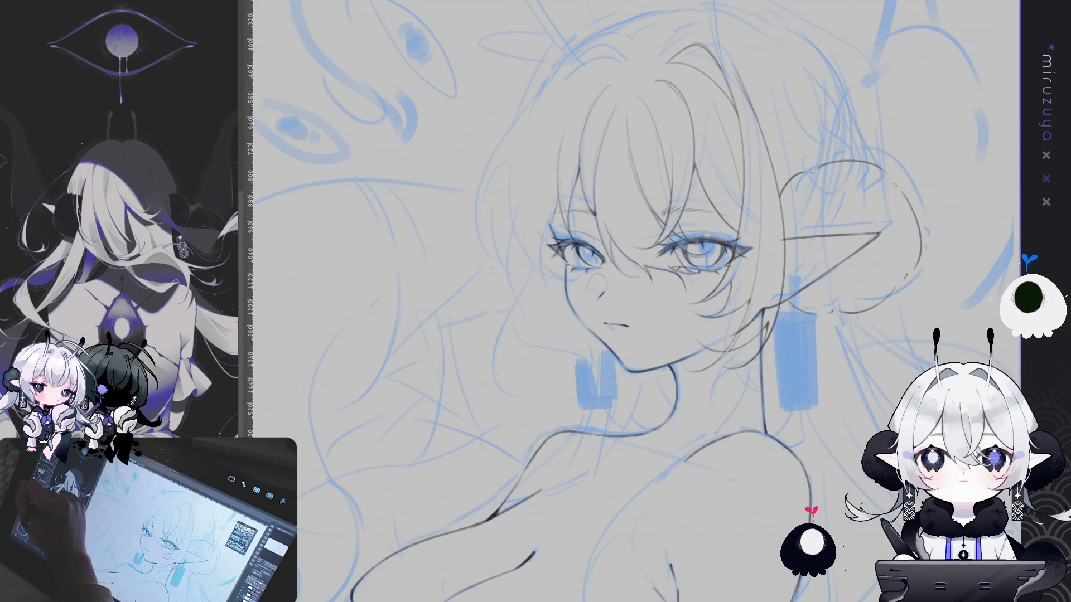
# - Hide the blue sketch and zoom out to review the lineart around the chest
pyautogui.moveTo(830, 446)
pyautogui.mouseDown()
pyautogui.moveTo(819, 440)
pyautogui.moveTo(790, 217)
pyautogui.moveTo(713, 463)
pyautogui.mouseUp()
pyautogui.scroll(-5, 713, 463)
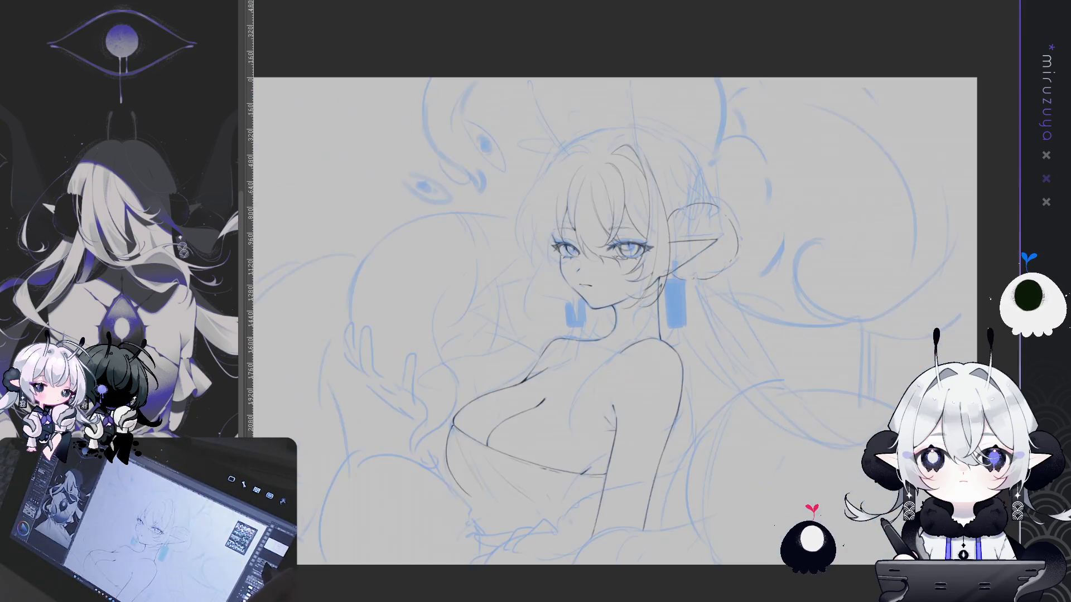
pyautogui.hotkey('ctrl', 'z')
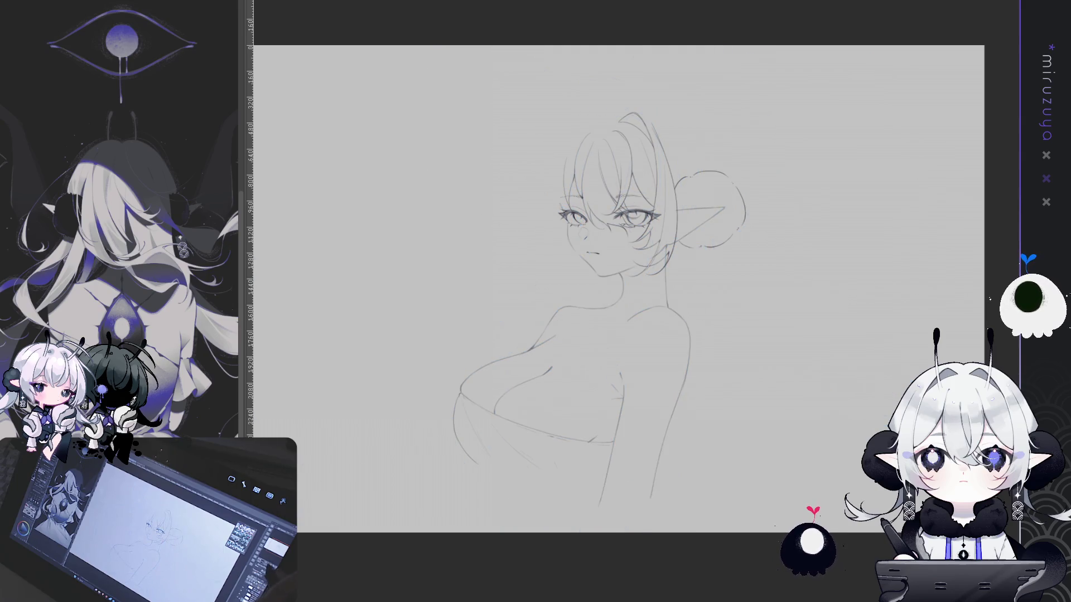
pyautogui.scroll(2, 636, 299)
# - Darken the upper arm contour and ink it down beside the chest
pyautogui.moveTo(448, 449)
pyautogui.mouseDown()
pyautogui.moveTo(448, 345)
pyautogui.moveTo(592, 282)
pyautogui.mouseUp()
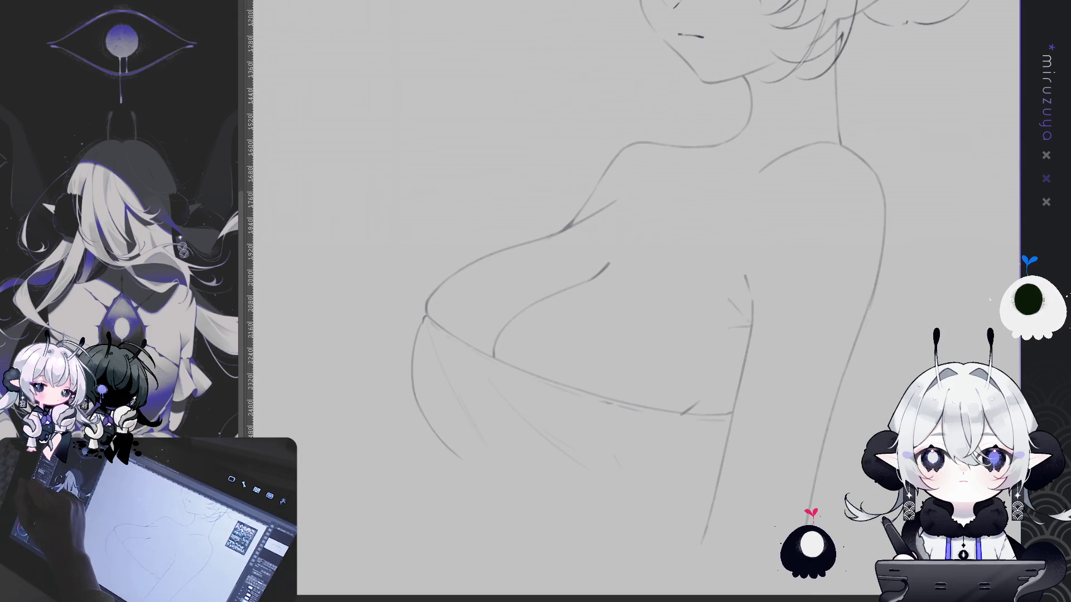
pyautogui.moveTo(827, 376); pyautogui.dragTo(723, 399)
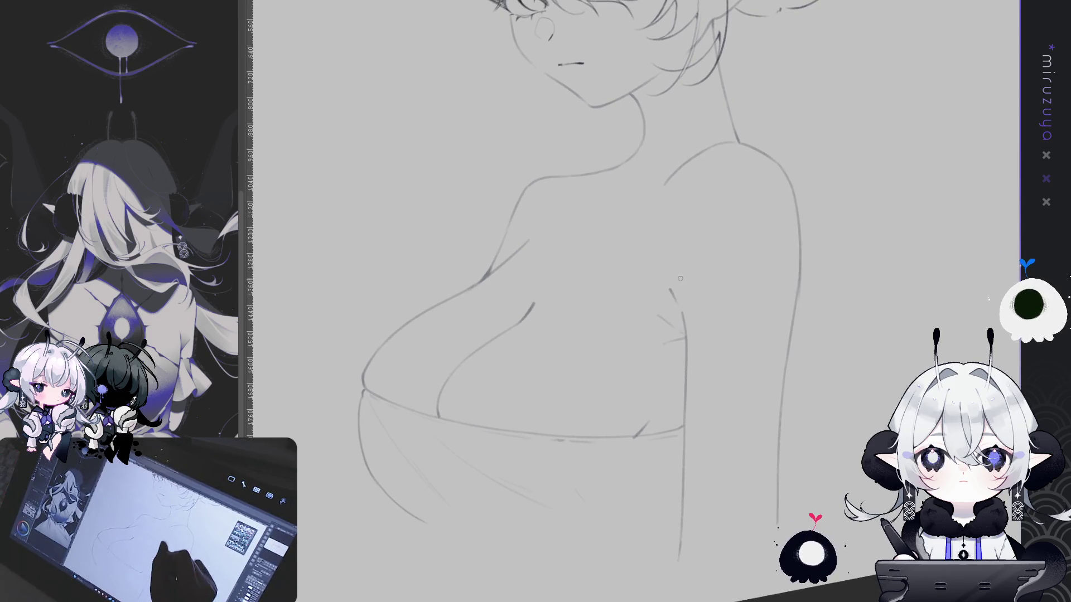
pyautogui.moveTo(670, 291); pyautogui.dragTo(681, 317)
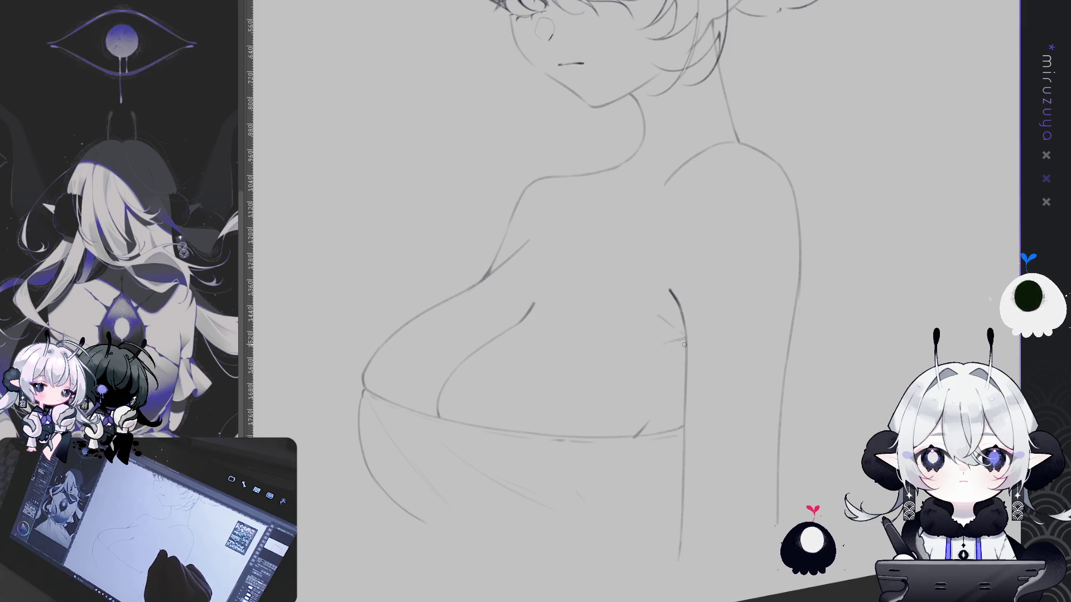
pyautogui.moveTo(677, 304); pyautogui.dragTo(683, 470)
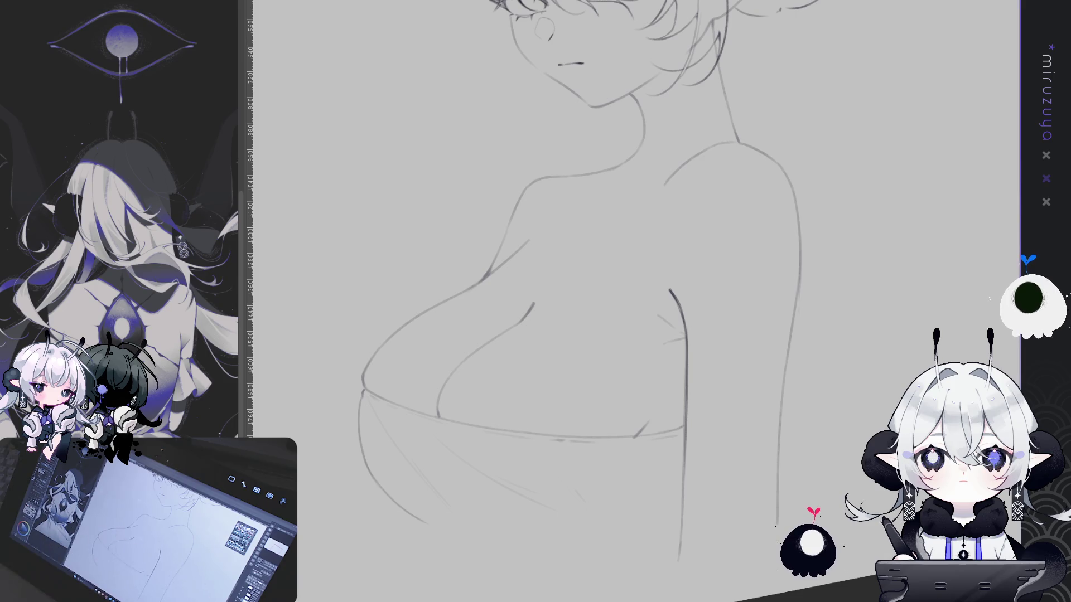
pyautogui.scroll(-3, 684, 256)
# - Darken the lower back line and add a short collarbone stroke, undoing the extra shoulder stroke
pyautogui.moveTo(680, 335); pyautogui.dragTo(676, 474)
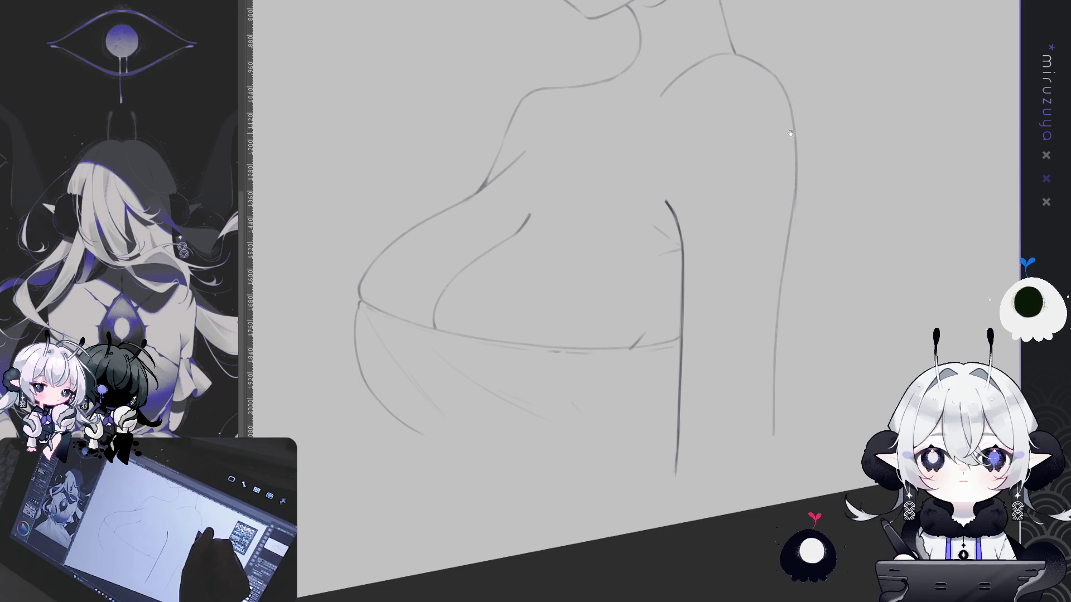
pyautogui.scroll(5, 547, 221)
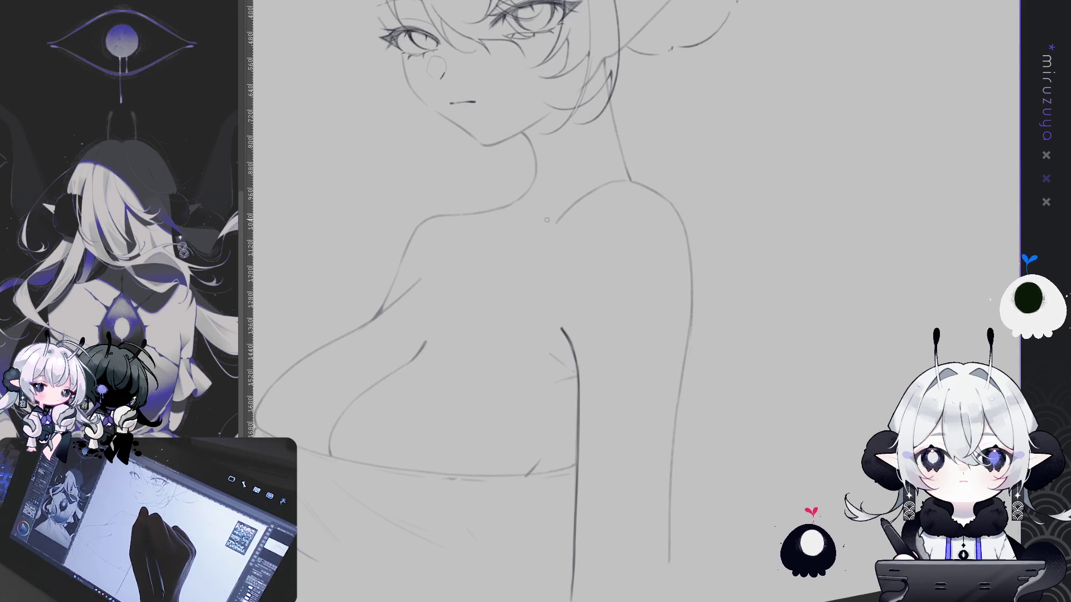
pyautogui.moveTo(547, 218); pyautogui.dragTo(557, 218)
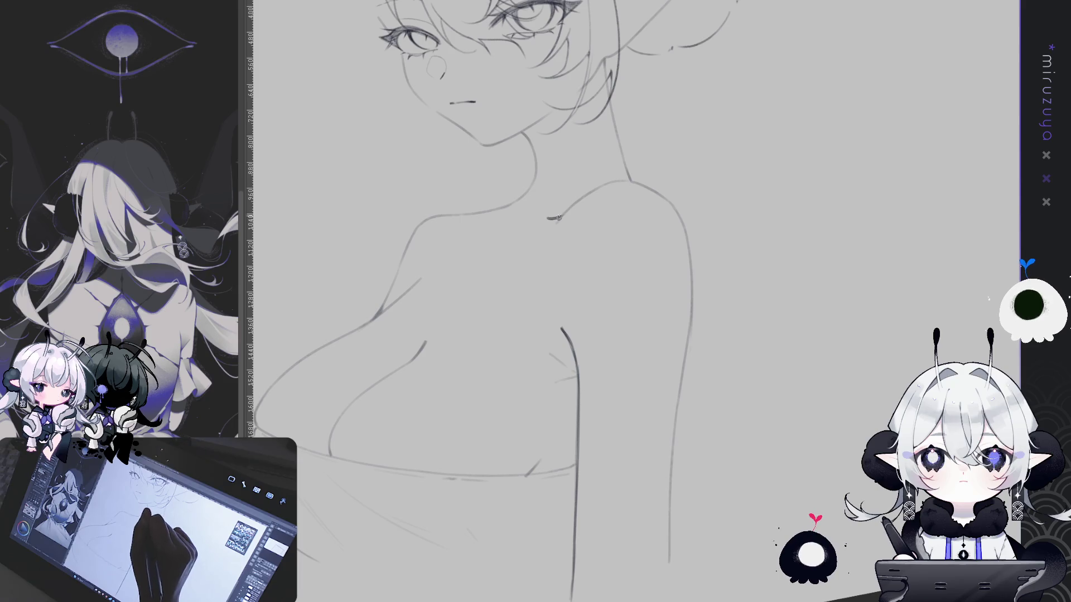
pyautogui.moveTo(626, 180); pyautogui.dragTo(652, 186)
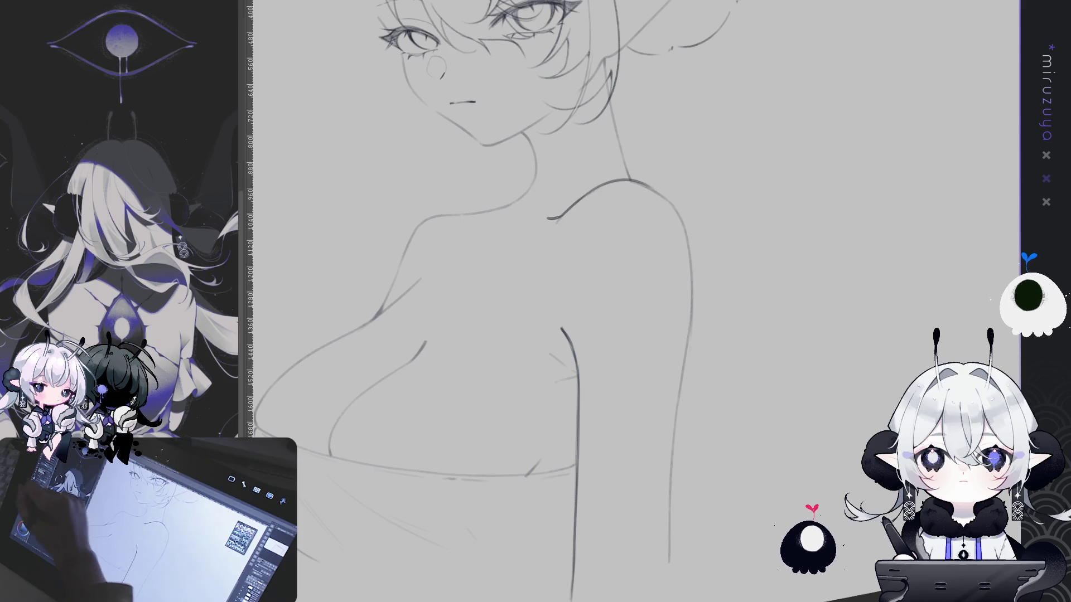
pyautogui.hotkey('ctrl', 'z')
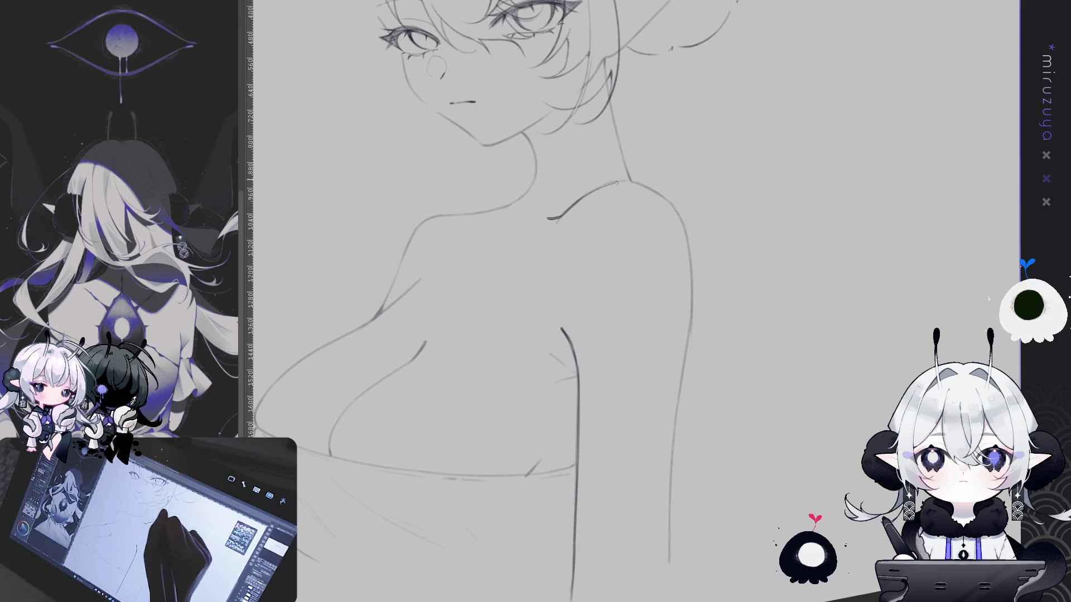
# - Rotate the view upright and darken the right shoulder contour, undoing the stroke to redraw it longer
pyautogui.moveTo(557, 251); pyautogui.dragTo(523, 277)
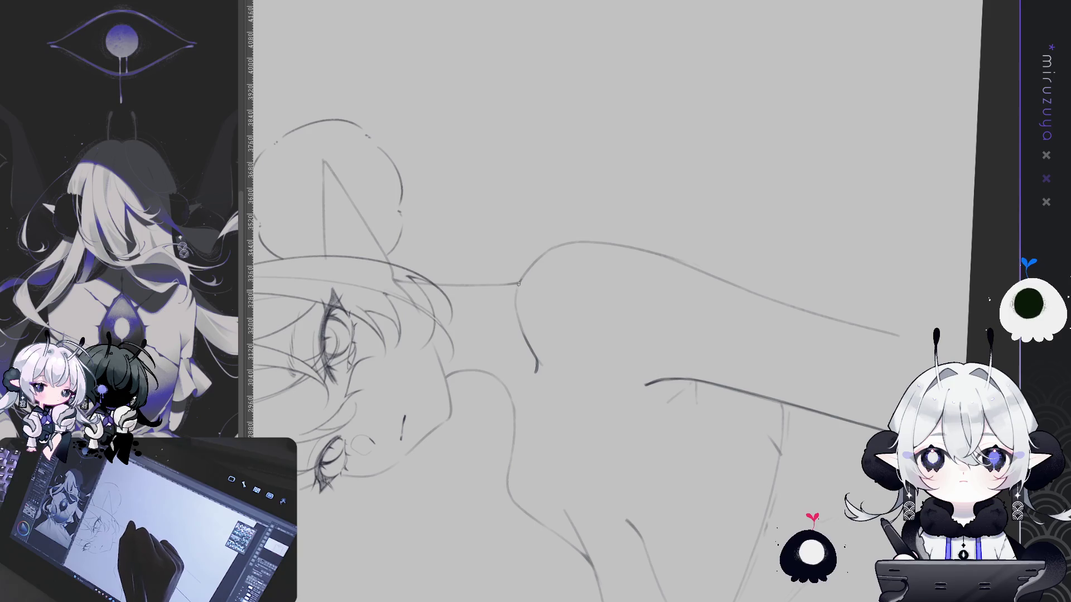
pyautogui.moveTo(549, 307); pyautogui.dragTo(669, 167)
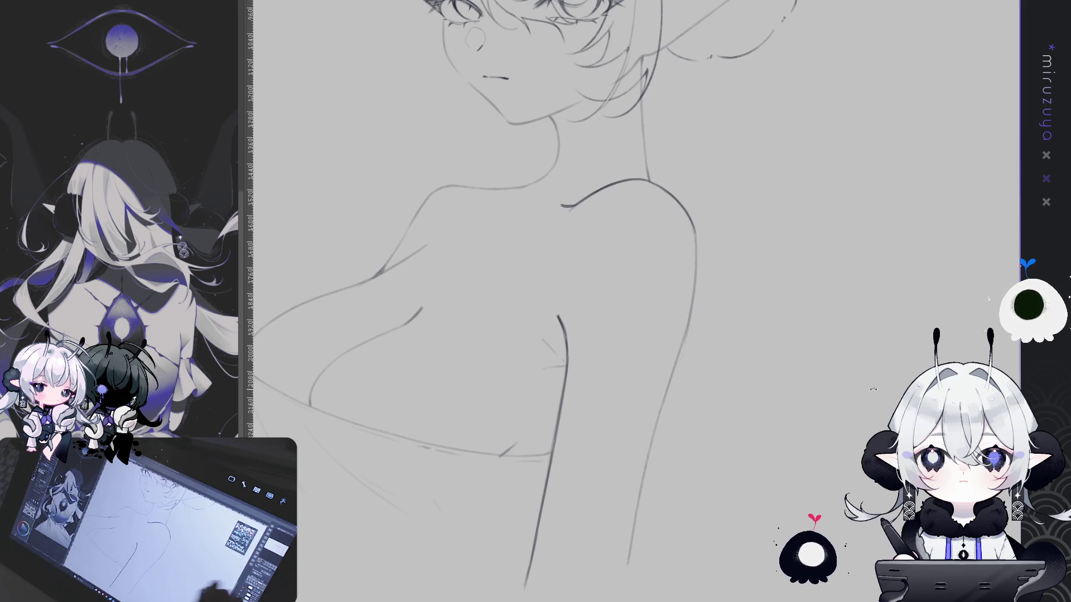
pyautogui.scroll(3, 635, 301)
pyautogui.moveTo(655, 216)
pyautogui.mouseDown()
pyautogui.moveTo(627, 205)
pyautogui.moveTo(589, 160)
pyautogui.mouseUp()
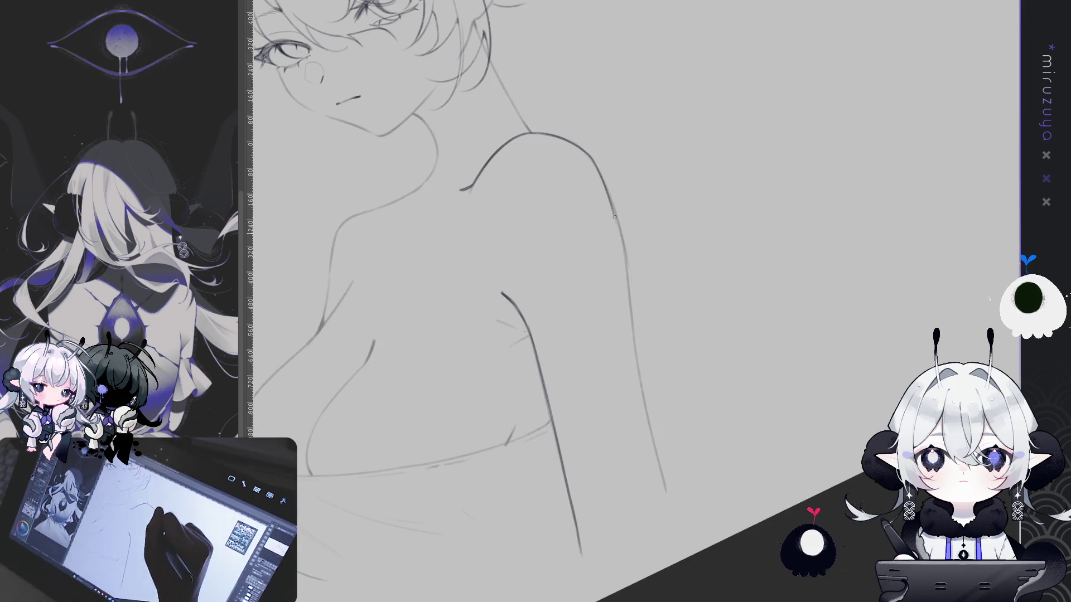
pyautogui.moveTo(609, 195); pyautogui.dragTo(631, 278)
pyautogui.moveTo(606, 187); pyautogui.dragTo(654, 459)
pyautogui.hotkey('ctrl', 'z')
pyautogui.hotkey('ctrl', 'z')
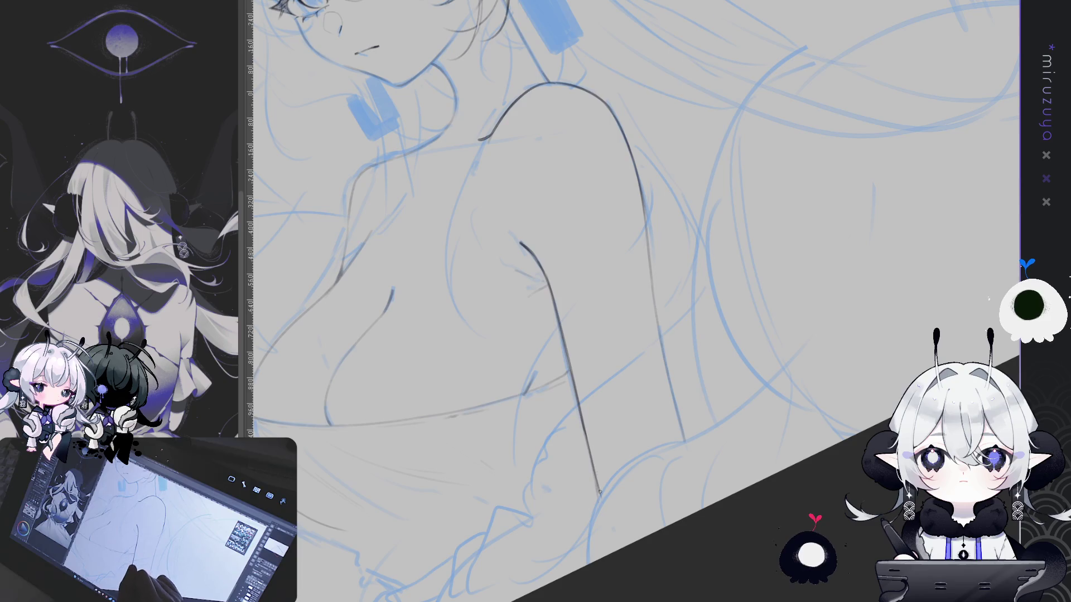
# - Ink the right arm contour, retrying the lower stroke until it ends slightly lower
pyautogui.moveTo(580, 414); pyautogui.dragTo(596, 481)
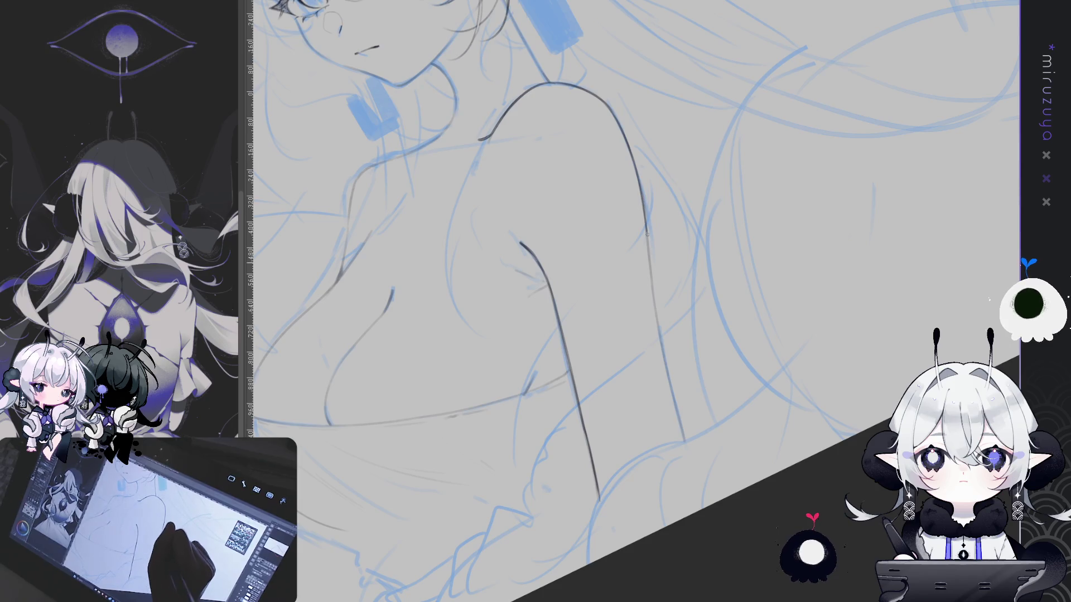
pyautogui.moveTo(646, 228); pyautogui.dragTo(683, 442)
pyautogui.hotkey('ctrl', 'z')
pyautogui.hotkey('ctrl', 'z')
pyautogui.moveTo(659, 330); pyautogui.dragTo(683, 440)
pyautogui.hotkey('ctrl', 'z')
pyautogui.moveTo(659, 327); pyautogui.dragTo(679, 430)
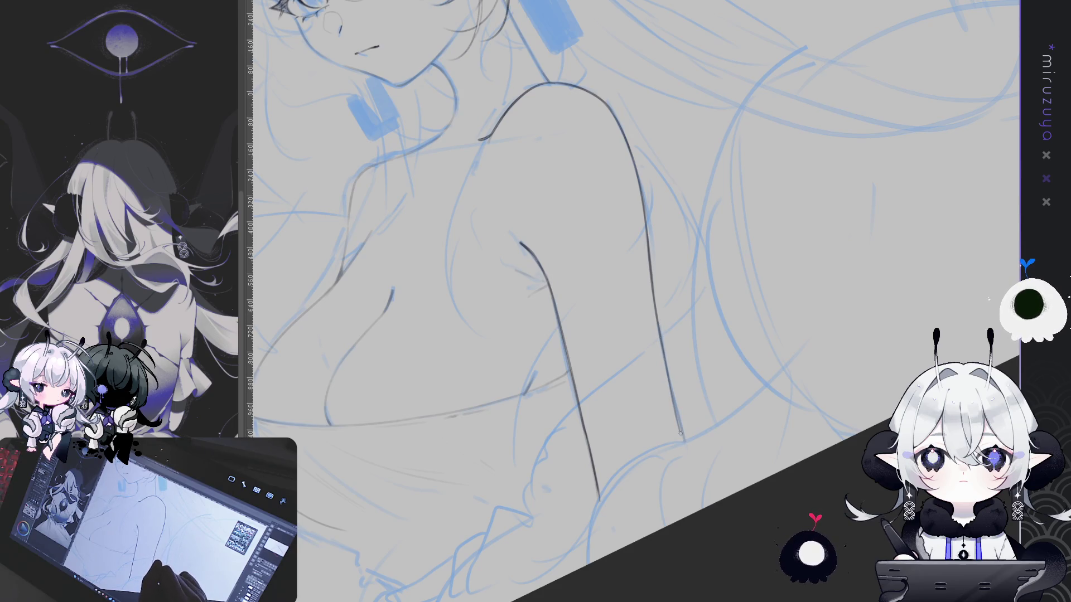
pyautogui.hotkey('ctrl', 'z')
pyautogui.moveTo(660, 327); pyautogui.dragTo(682, 434)
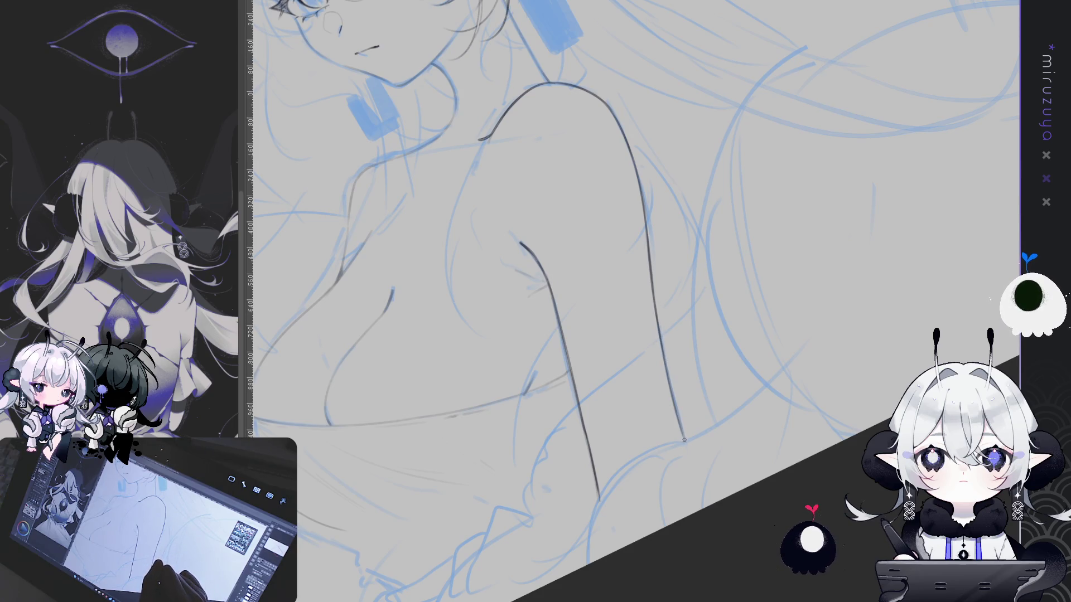
# - Mirror and rotate the view to check balance, then draw a dark line beside the chest
pyautogui.moveTo(743, 128)
pyautogui.mouseDown()
pyautogui.moveTo(843, 368)
pyautogui.moveTo(628, 168)
pyautogui.mouseUp()
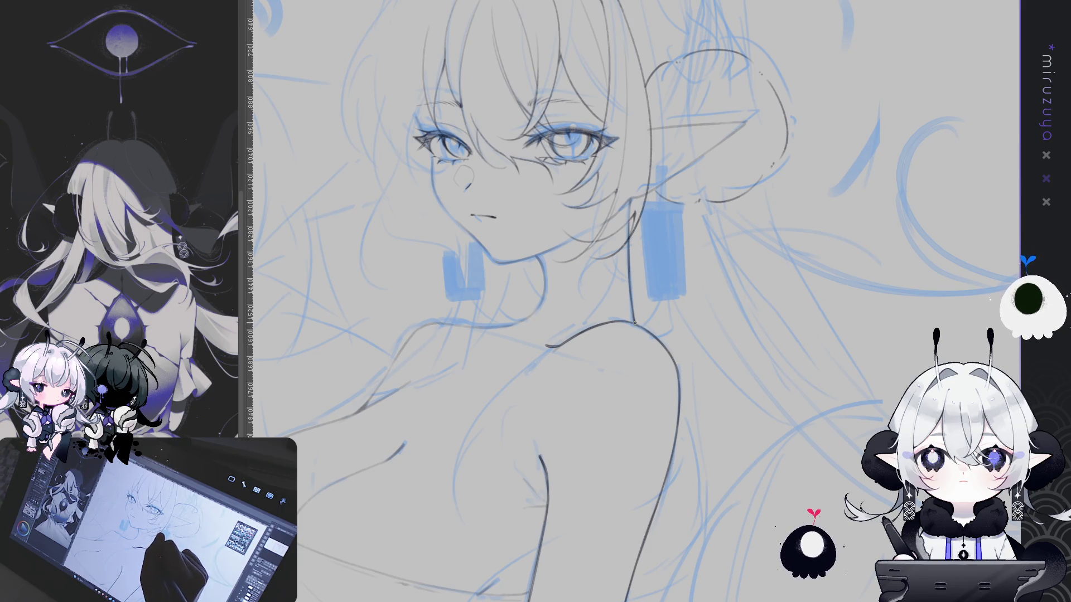
pyautogui.press('h')
pyautogui.moveTo(885, 294); pyautogui.dragTo(797, 319)
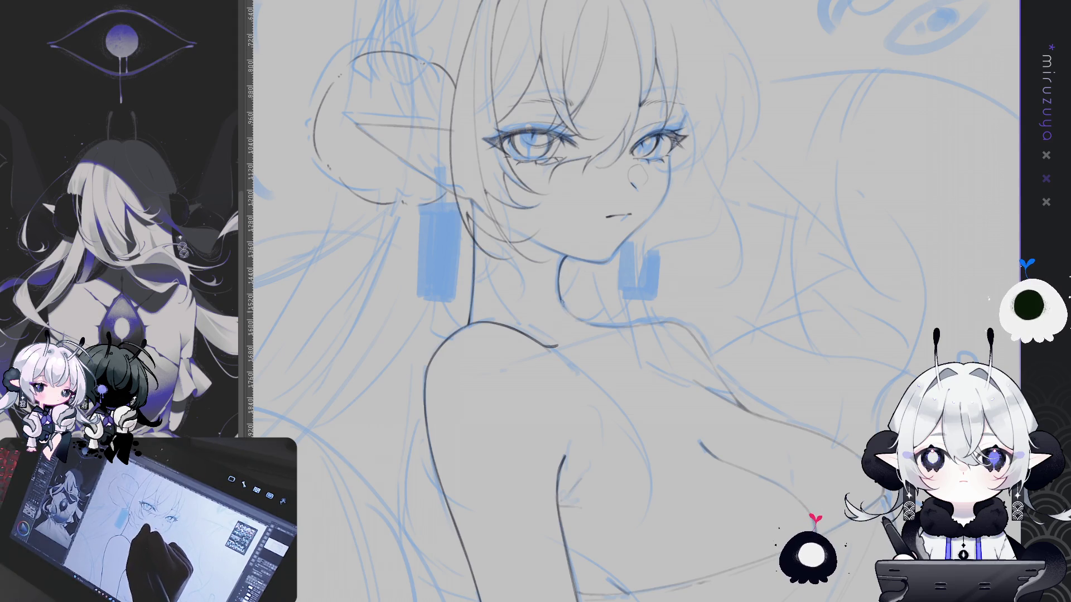
pyautogui.moveTo(561, 282)
pyautogui.mouseDown()
pyautogui.moveTo(580, 229)
pyautogui.moveTo(626, 188)
pyautogui.mouseUp()
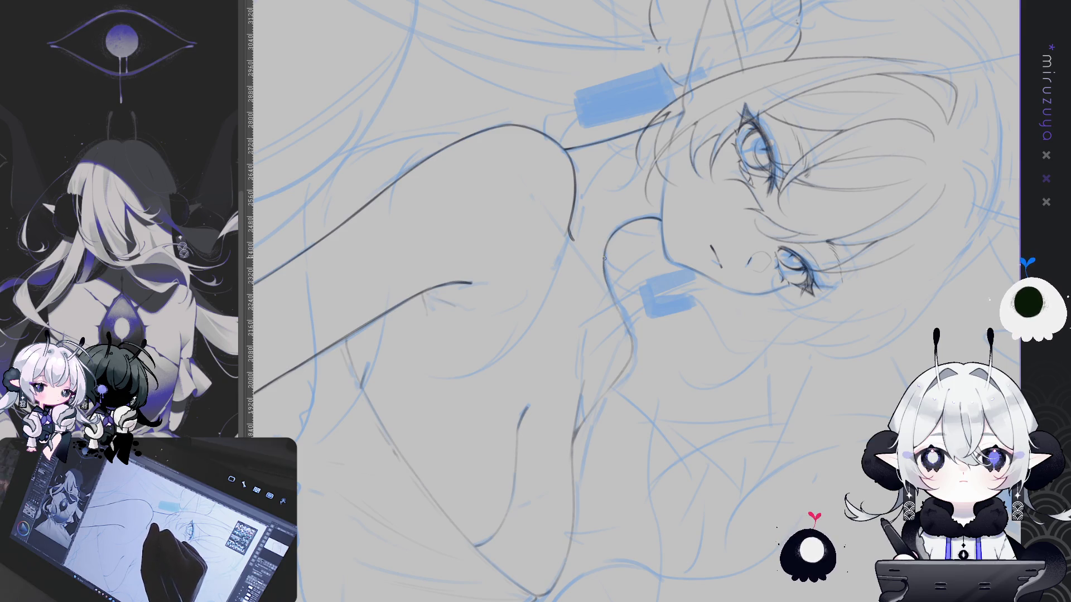
pyautogui.moveTo(625, 323)
pyautogui.mouseDown()
pyautogui.moveTo(732, 505)
pyautogui.moveTo(675, 465)
pyautogui.mouseUp()
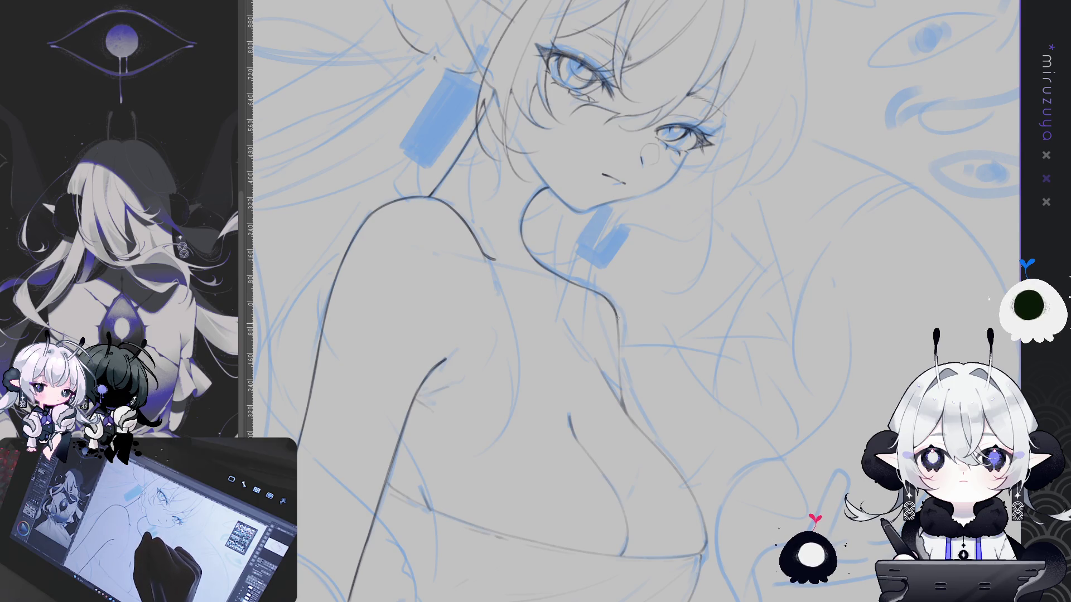
pyautogui.moveTo(615, 309); pyautogui.dragTo(625, 414)
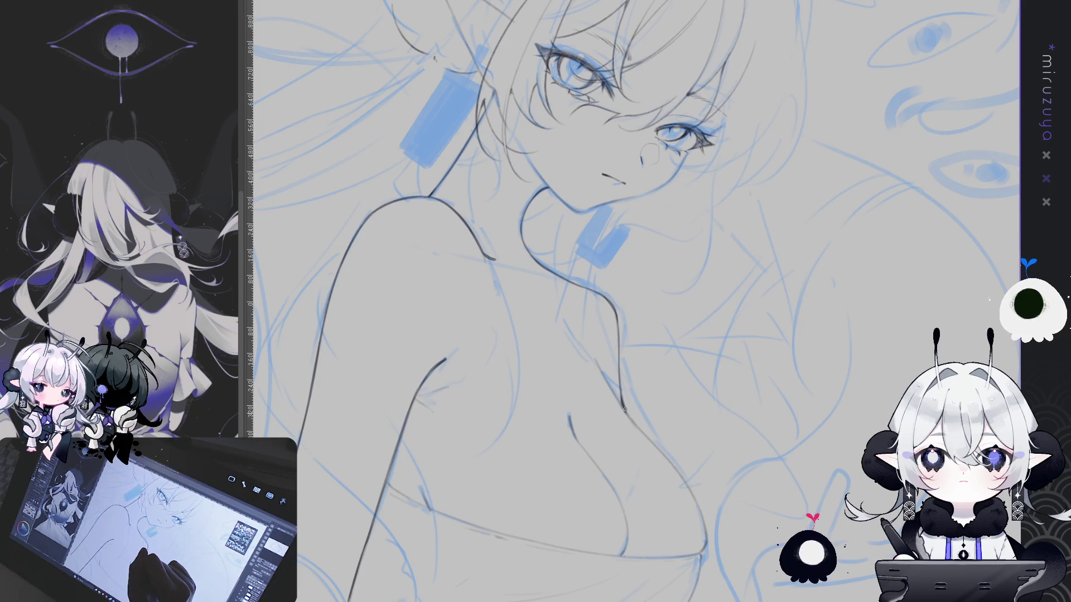
pyautogui.press('h')
pyautogui.scroll(2, 623, 409)
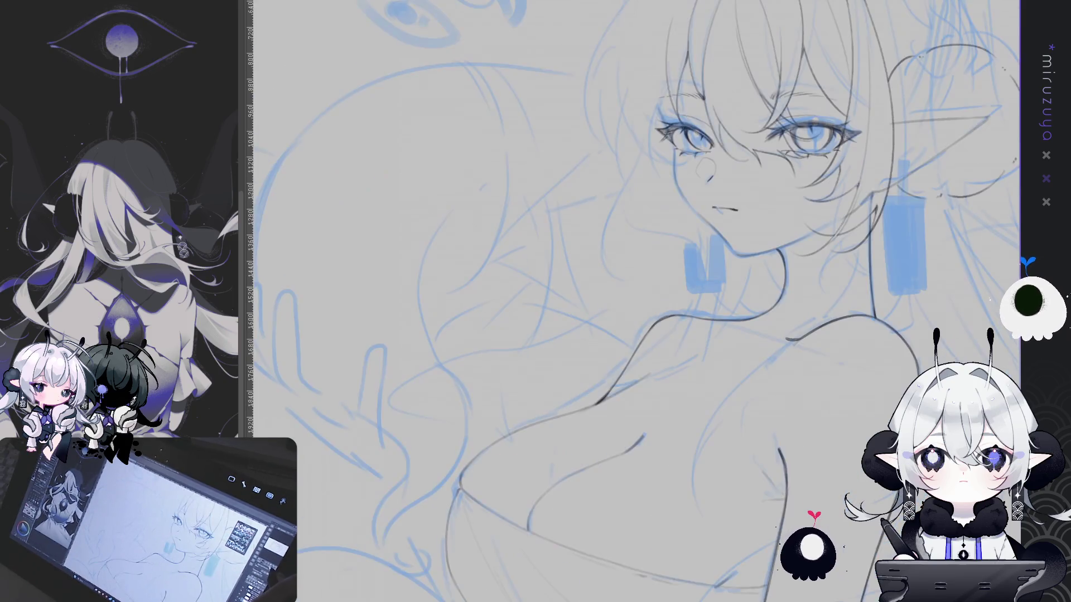
# - Zoom out to the chest and draw the upper chest curve, undoing the failed strokes
pyautogui.scroll(3, 649, 340)
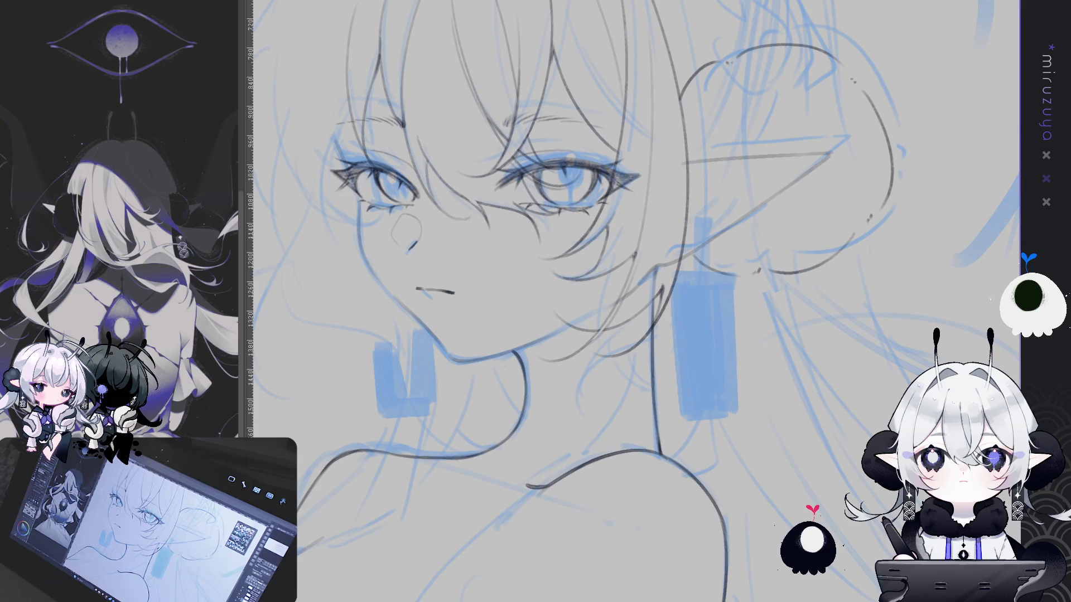
pyautogui.hotkey('ctrl', '-')
pyautogui.hotkey('ctrl', '-')
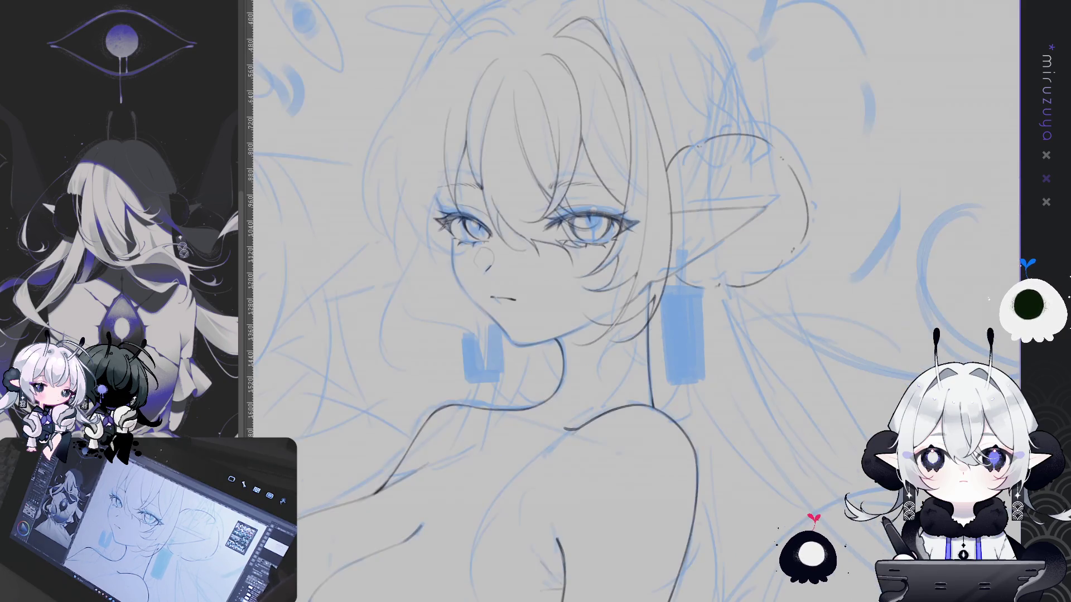
pyautogui.moveTo(295, 580)
pyautogui.mouseDown()
pyautogui.moveTo(397, 306)
pyautogui.moveTo(462, 290)
pyautogui.mouseUp()
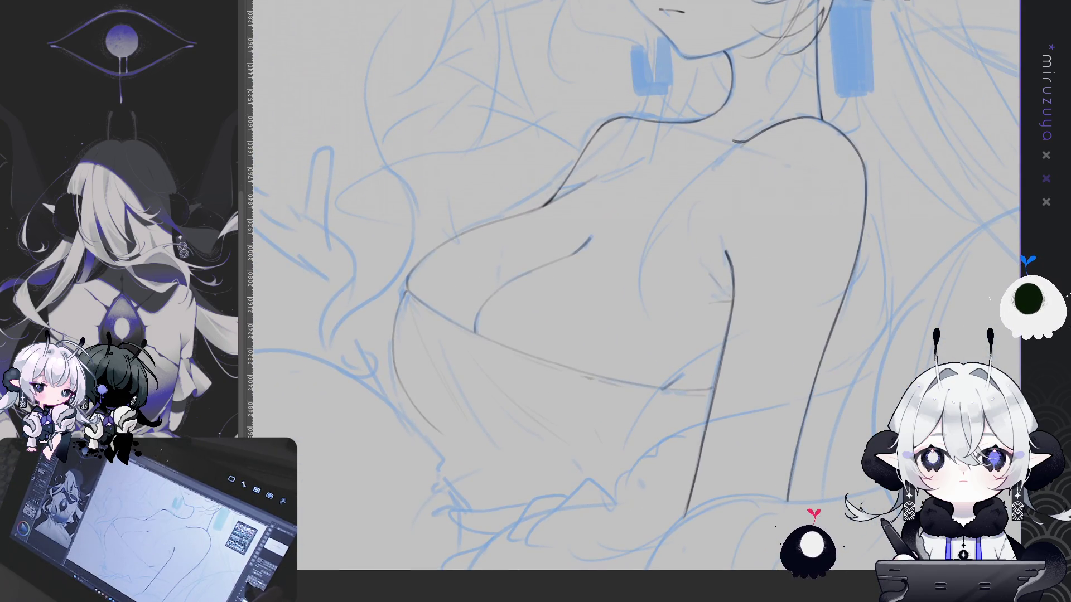
pyautogui.moveTo(481, 315); pyautogui.dragTo(574, 289)
pyautogui.moveTo(512, 307)
pyautogui.mouseDown()
pyautogui.moveTo(594, 290)
pyautogui.moveTo(668, 378)
pyautogui.mouseUp()
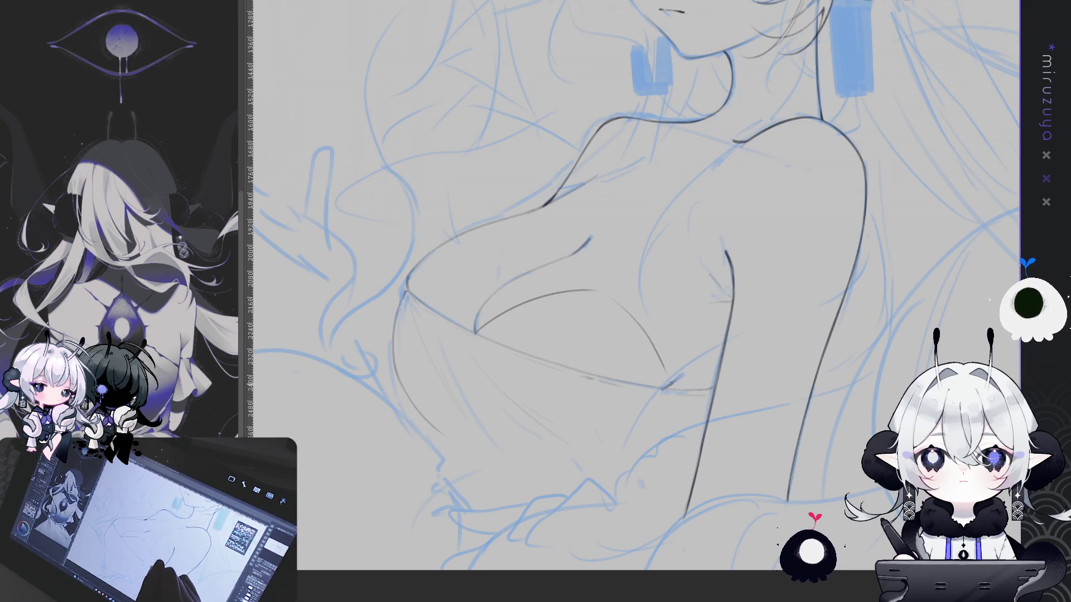
pyautogui.hotkey('ctrl', 'z')
pyautogui.hotkey('ctrl', 'z')
pyautogui.hotkey('ctrl', 'z')
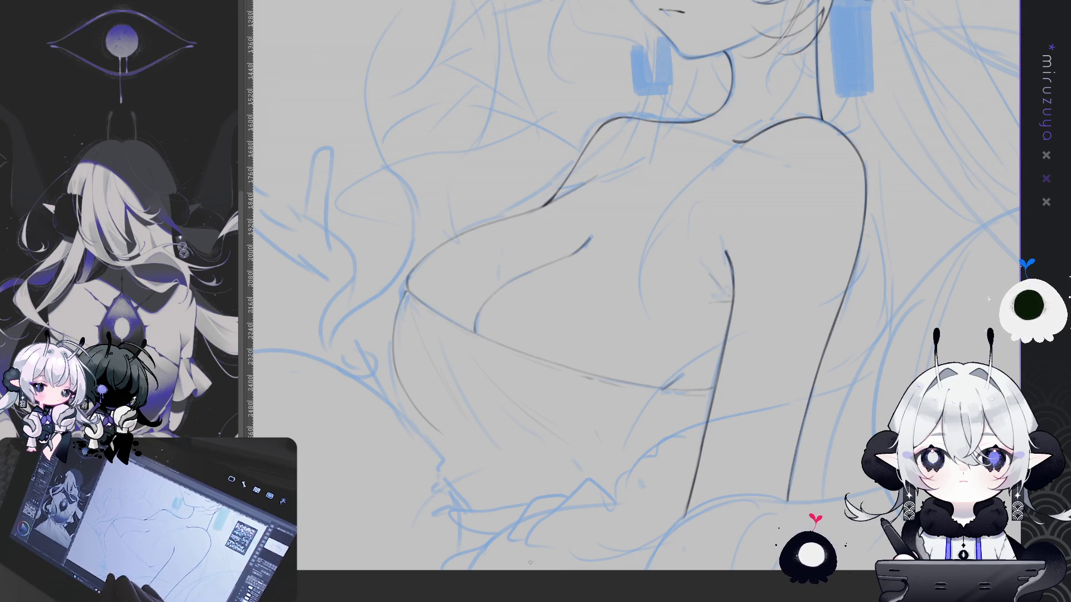
# - Draw the top's band below the chest with short fold strokes and its edge across the arm
pyautogui.moveTo(553, 565); pyautogui.dragTo(579, 565)
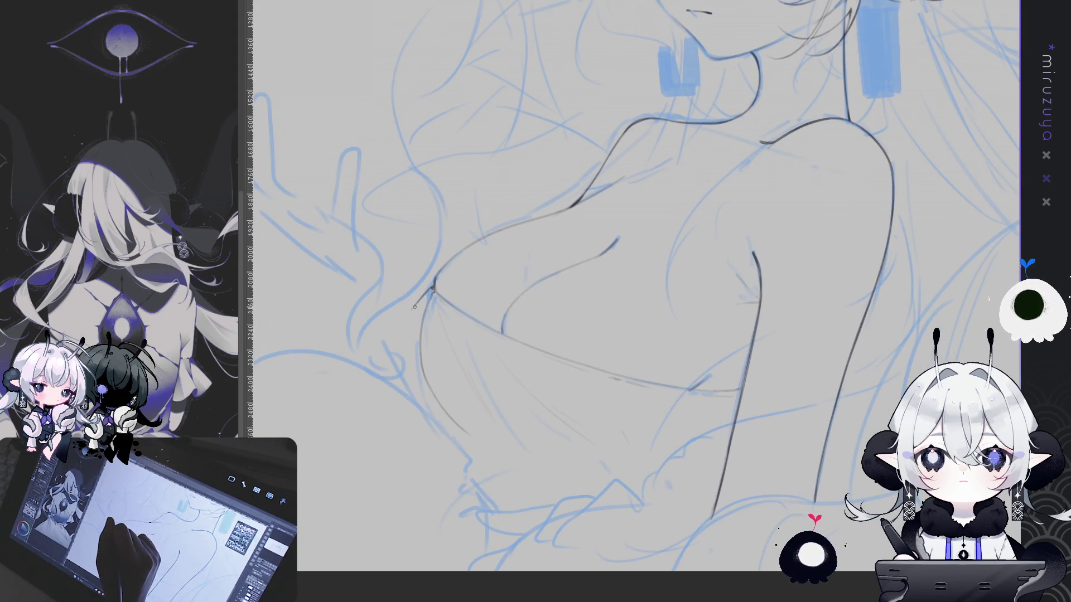
pyautogui.moveTo(466, 378)
pyautogui.mouseDown()
pyautogui.moveTo(552, 427)
pyautogui.moveTo(714, 426)
pyautogui.mouseUp()
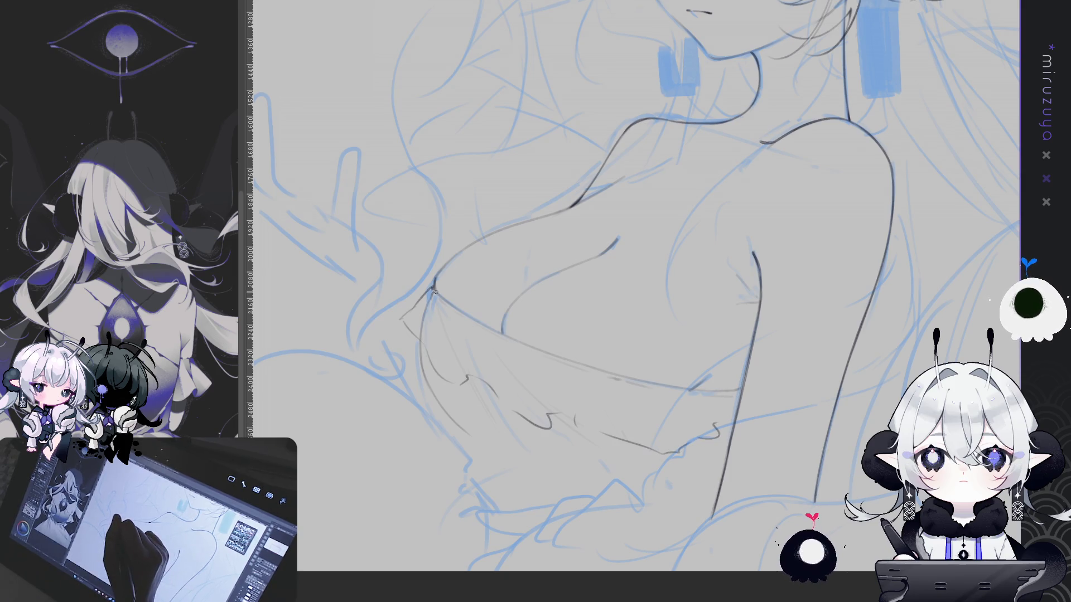
pyautogui.moveTo(469, 343); pyautogui.dragTo(478, 322)
pyautogui.moveTo(547, 368); pyautogui.dragTo(551, 406)
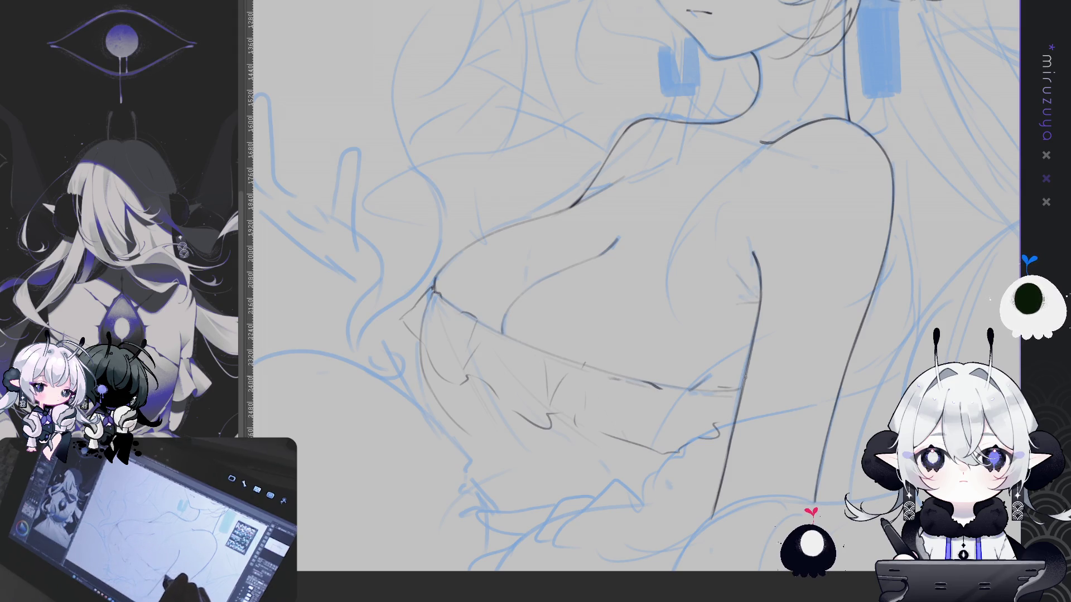
pyautogui.moveTo(745, 360)
pyautogui.mouseDown()
pyautogui.moveTo(857, 347)
pyautogui.moveTo(664, 451)
pyautogui.moveTo(802, 487)
pyautogui.mouseUp()
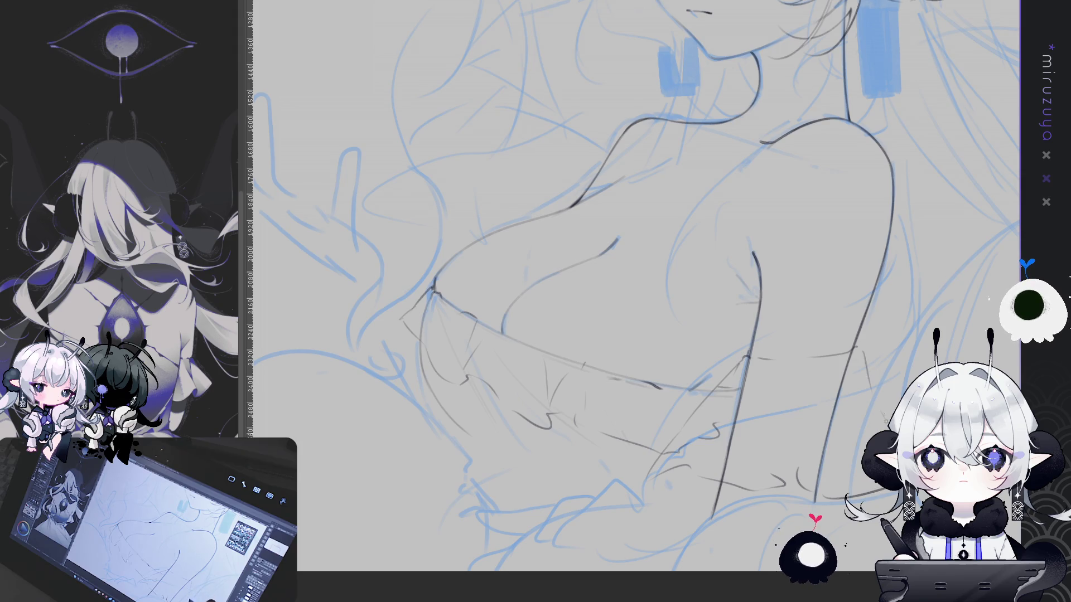
pyautogui.moveTo(877, 366); pyautogui.dragTo(816, 410)
pyautogui.hotkey('ctrl', '-')
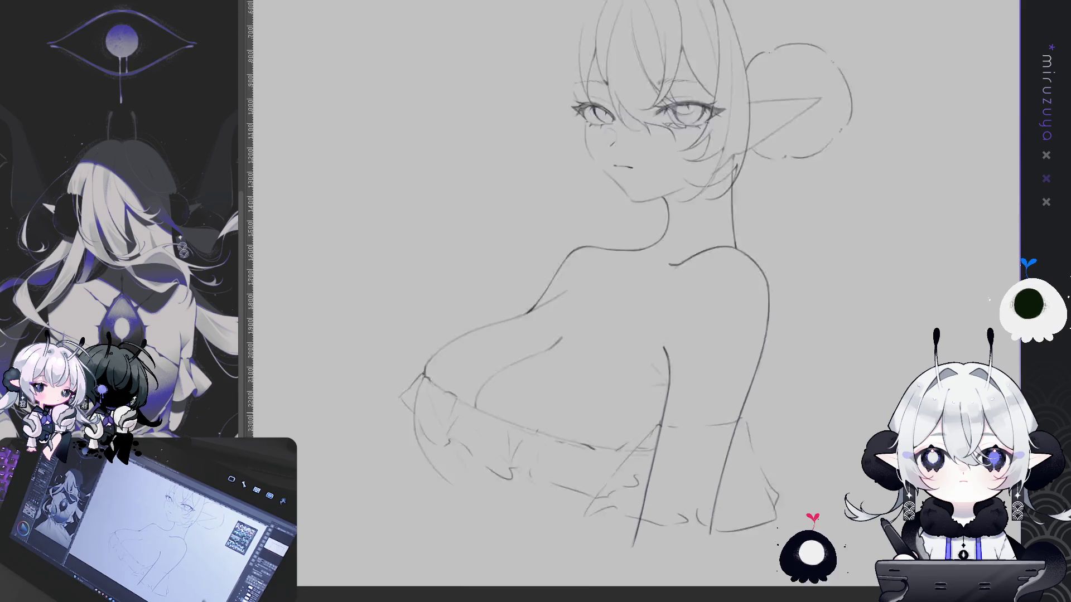
# - Fit the whole canvas in the window and mirror the view to check the figure's proportions
pyautogui.moveTo(880, 412); pyautogui.dragTo(884, 436)
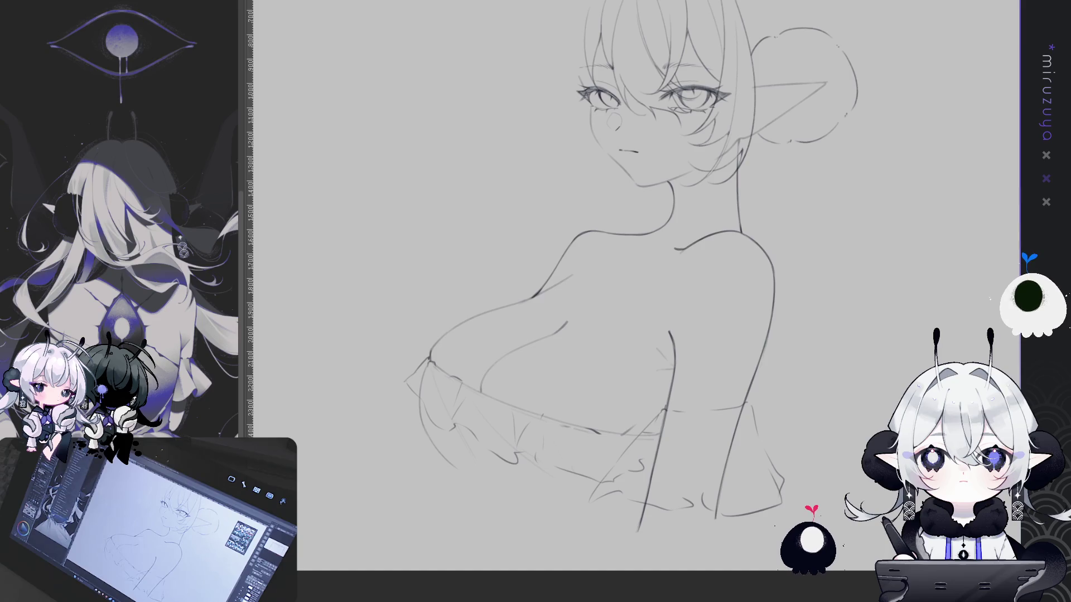
pyautogui.hotkey('ctrl', '0')
pyautogui.scroll(3, 750, 443)
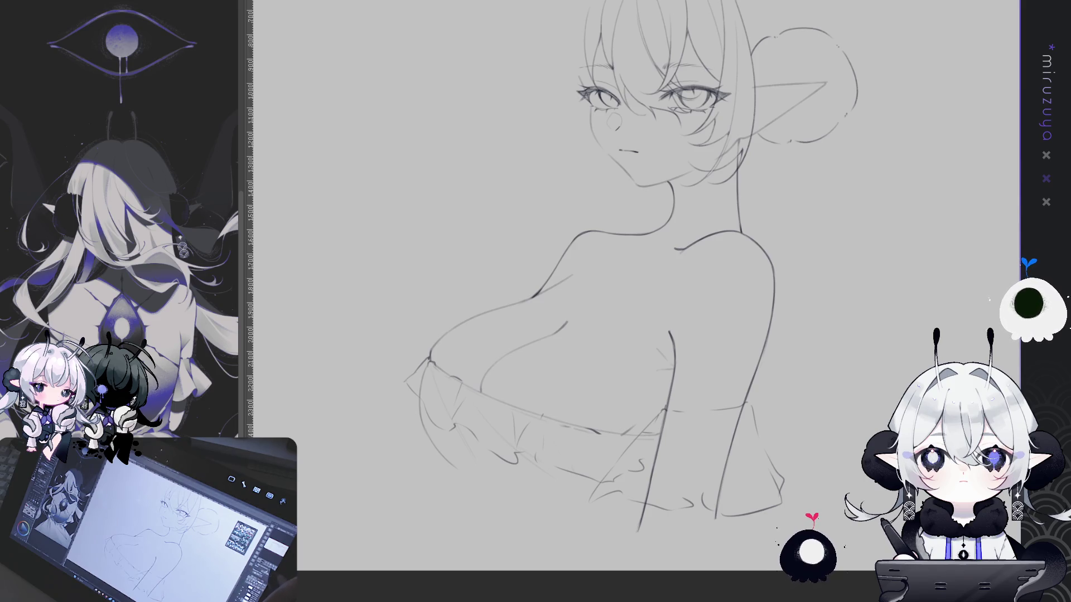
pyautogui.press('h')
pyautogui.hotkey('ctrl', '-')
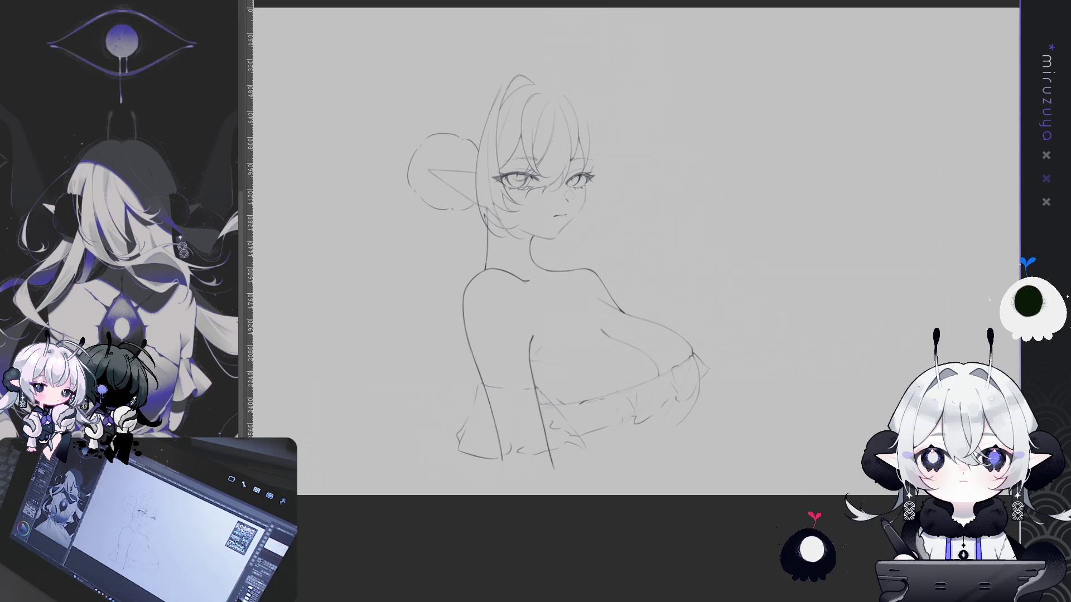
# - Draw a faint inner arm line and extend the top's wavy bottom edge, hooking the arm line closed
pyautogui.moveTo(734, 363); pyautogui.dragTo(810, 356)
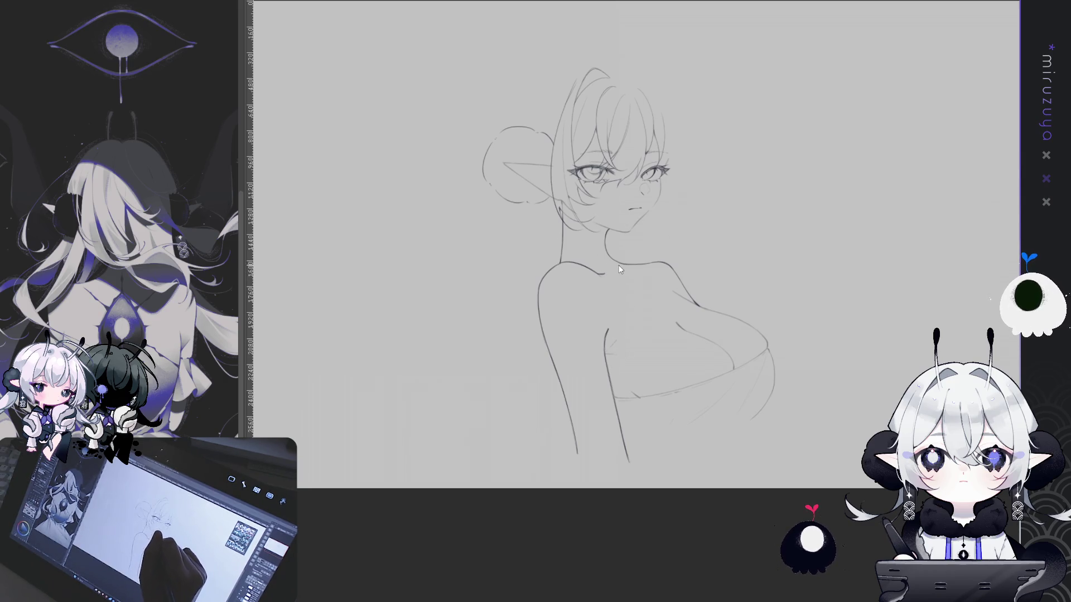
pyautogui.moveTo(601, 341); pyautogui.dragTo(582, 395)
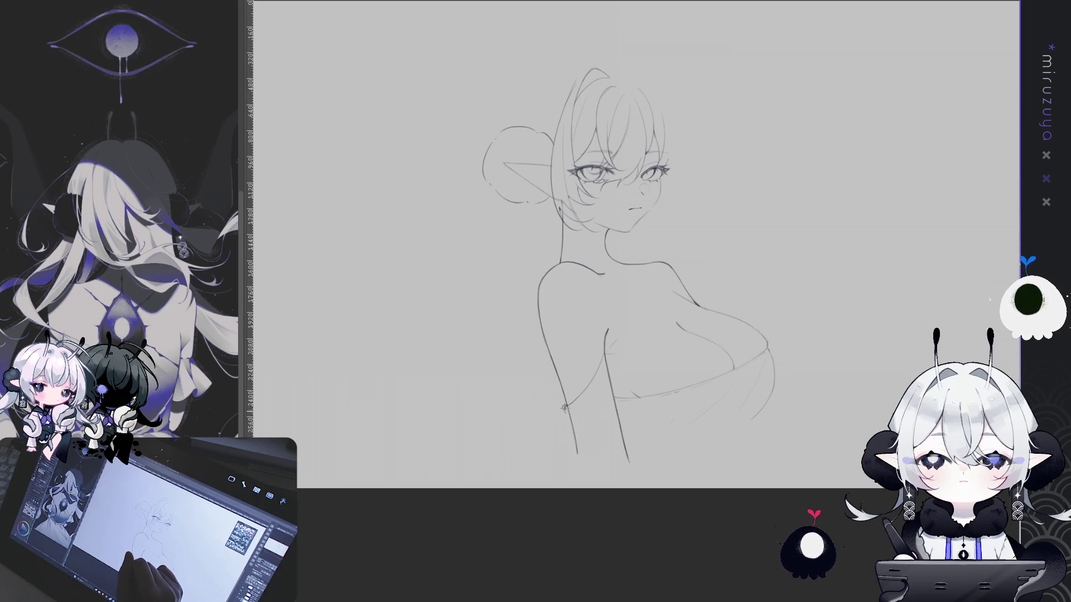
pyautogui.moveTo(570, 466); pyautogui.dragTo(619, 463)
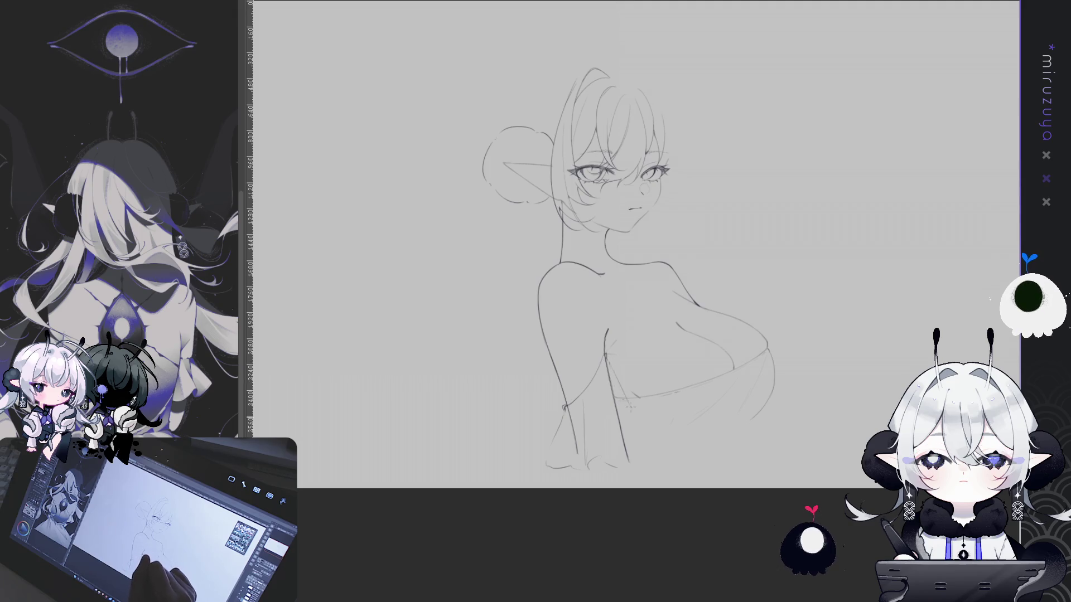
pyautogui.moveTo(640, 453); pyautogui.dragTo(630, 466)
# - Remove a stray bottom-left line, flip the view back and add a stroke inside the chest outline
pyautogui.moveTo(552, 469); pyautogui.dragTo(544, 487)
pyautogui.hotkey('ctrl', 'z')
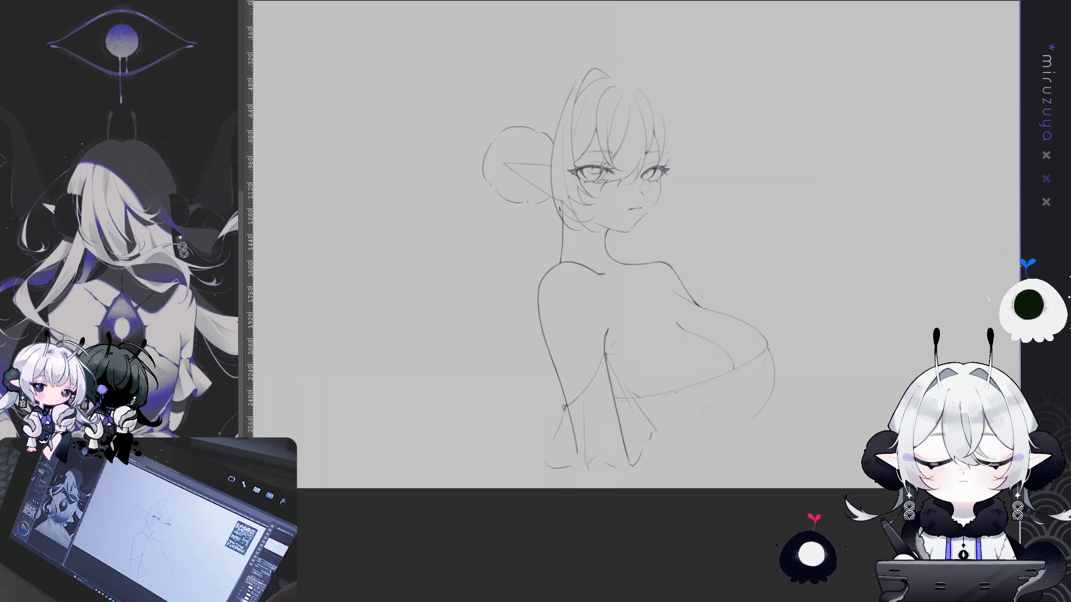
pyautogui.press('h')
pyautogui.moveTo(569, 323)
pyautogui.mouseDown()
pyautogui.moveTo(583, 362)
pyautogui.moveTo(636, 352)
pyautogui.moveTo(691, 373)
pyautogui.mouseUp()
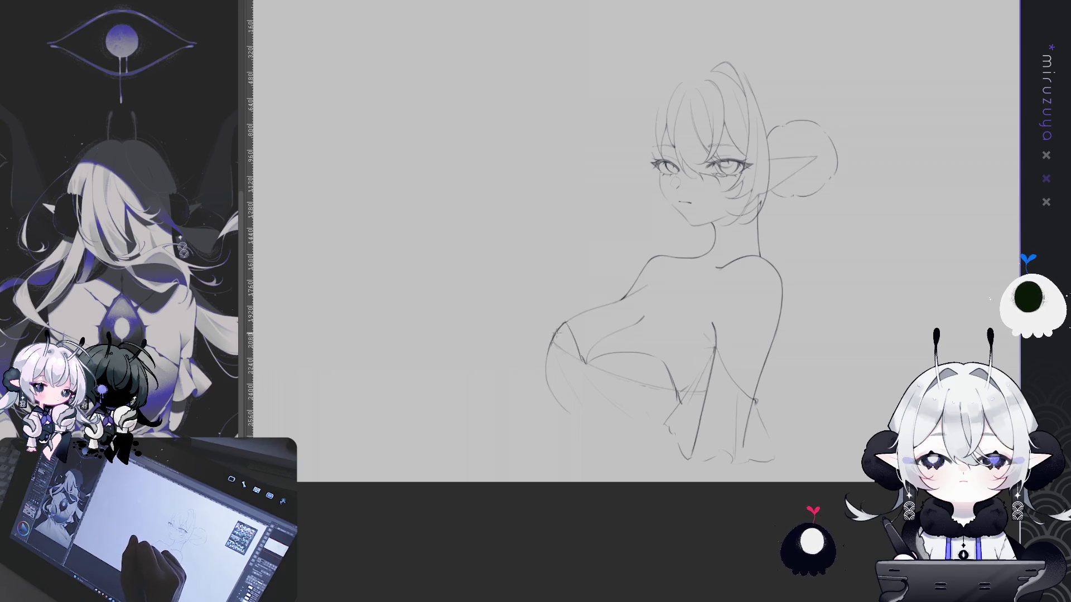
# - Erase and redraw the left chest contour from the cleavage, then show the blue sketch again
pyautogui.moveTo(558, 393)
pyautogui.mouseDown()
pyautogui.moveTo(552, 336)
pyautogui.moveTo(613, 390)
pyautogui.moveTo(602, 384)
pyautogui.moveTo(719, 452)
pyautogui.moveTo(765, 502)
pyautogui.mouseUp()
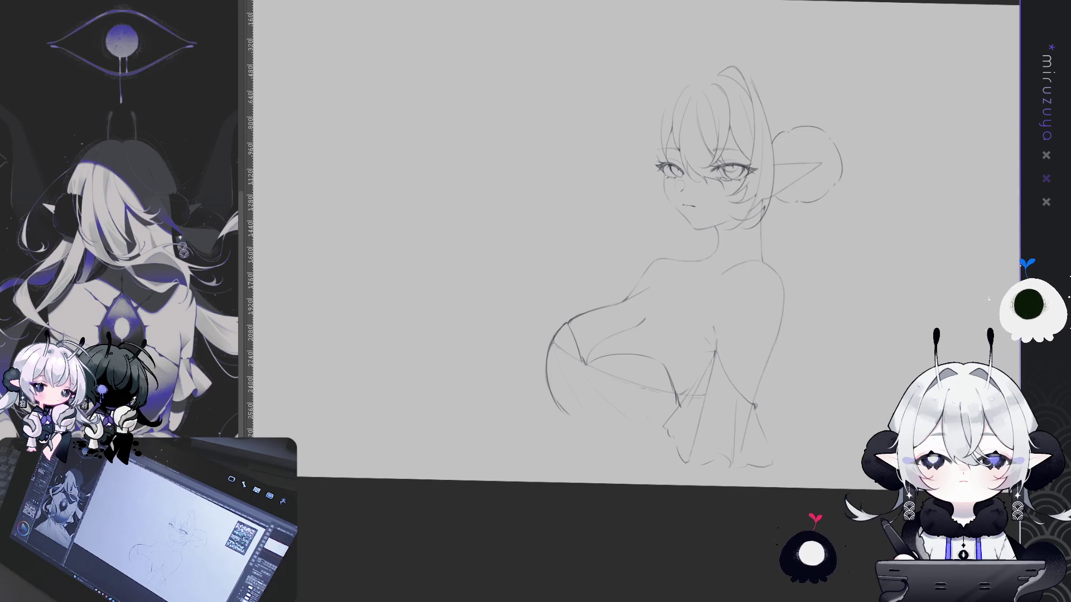
pyautogui.hotkey('ctrl', 'z')
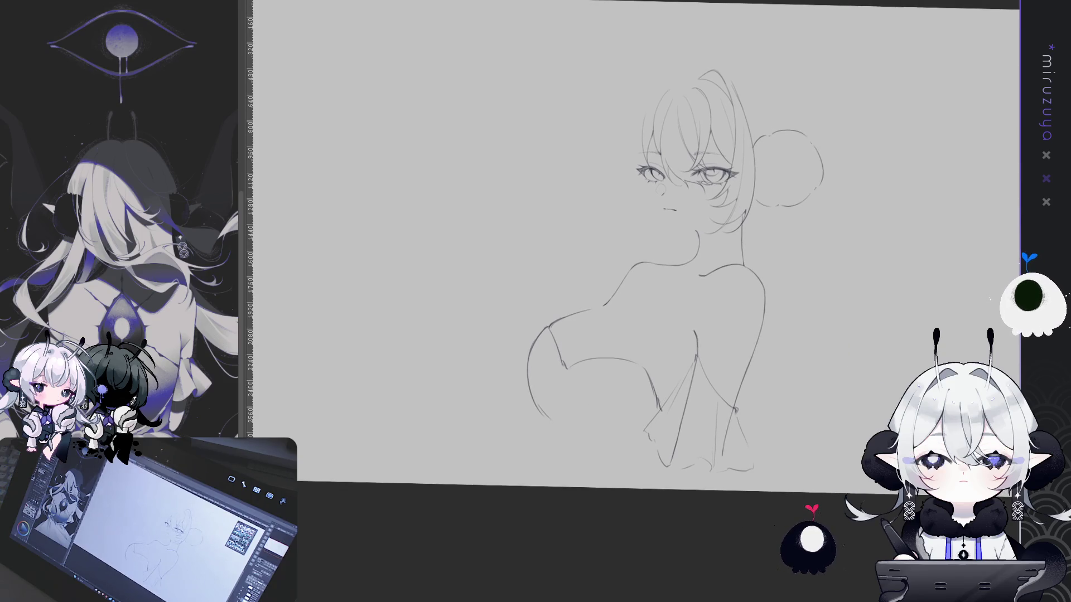
pyautogui.hotkey('ctrl', 'y')
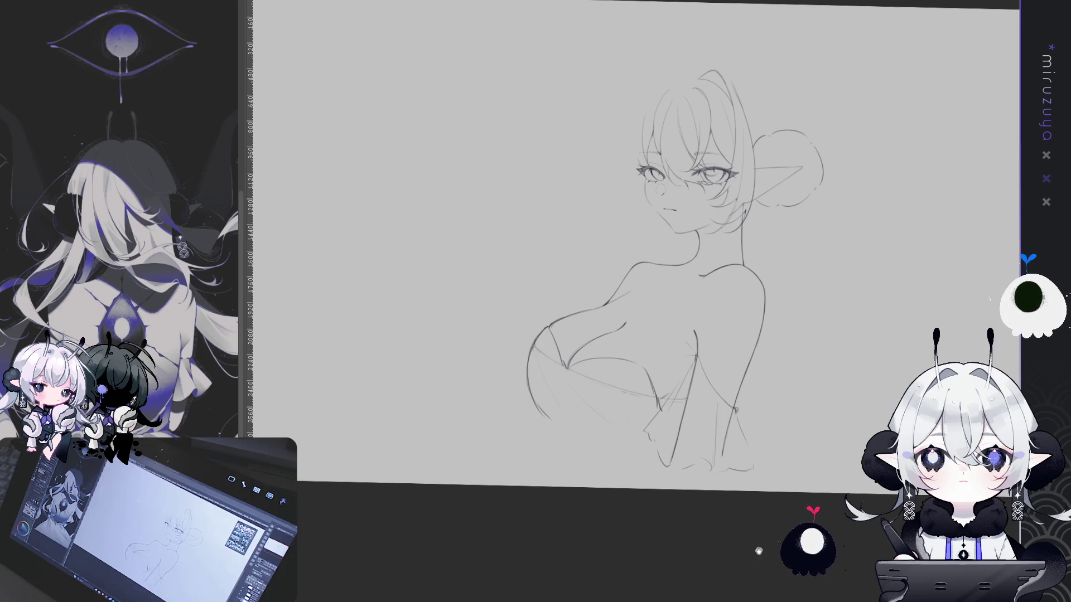
pyautogui.moveTo(548, 325); pyautogui.dragTo(530, 323)
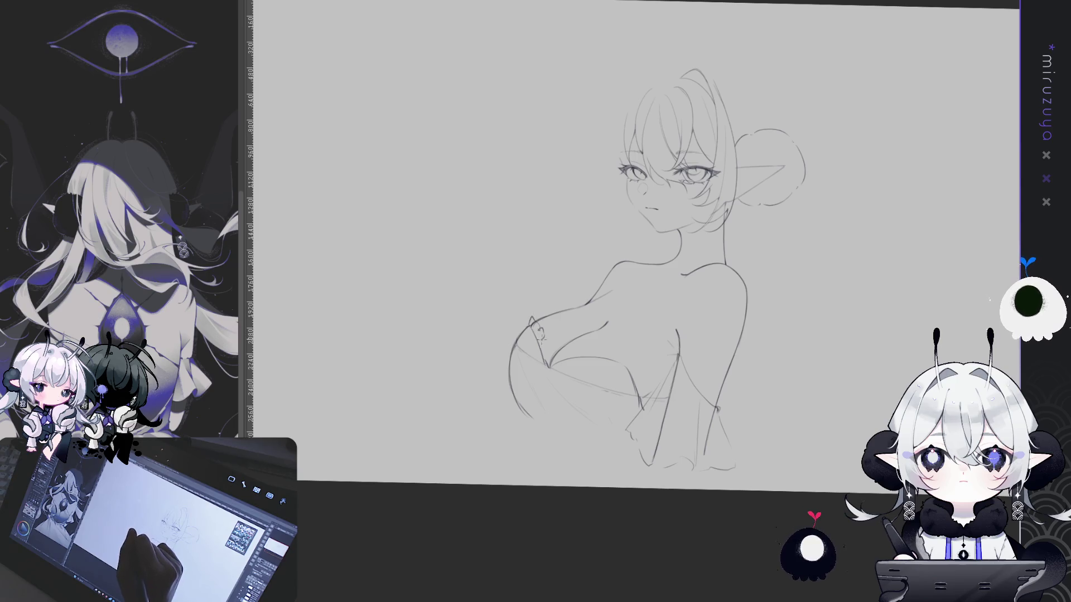
pyautogui.moveTo(607, 322); pyautogui.dragTo(549, 365)
pyautogui.moveTo(528, 328); pyautogui.dragTo(533, 338)
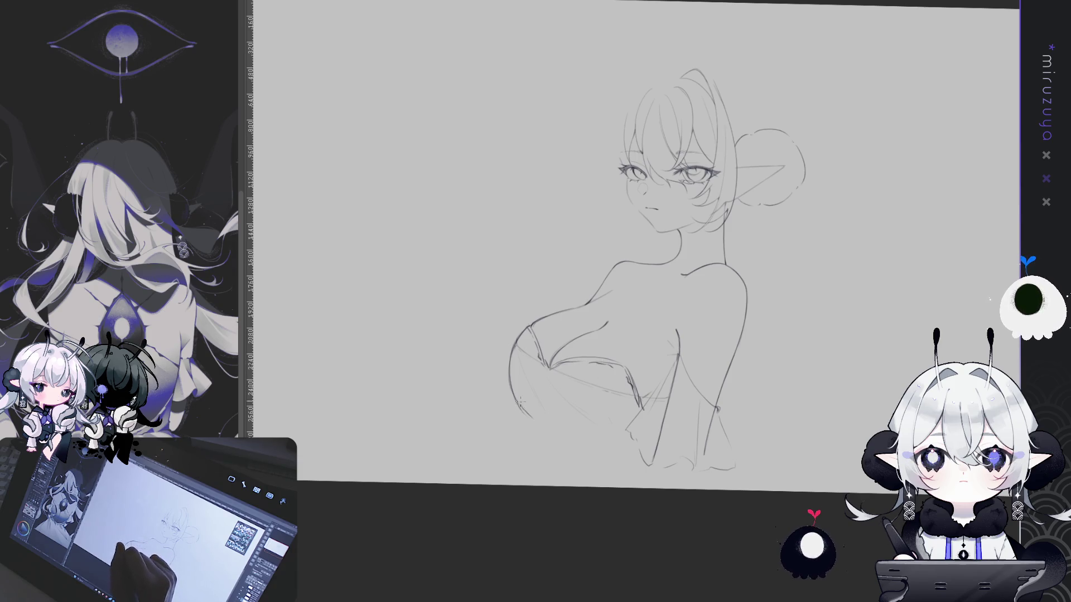
pyautogui.moveTo(689, 511)
pyautogui.mouseDown()
pyautogui.moveTo(704, 505)
pyautogui.moveTo(695, 508)
pyautogui.mouseUp()
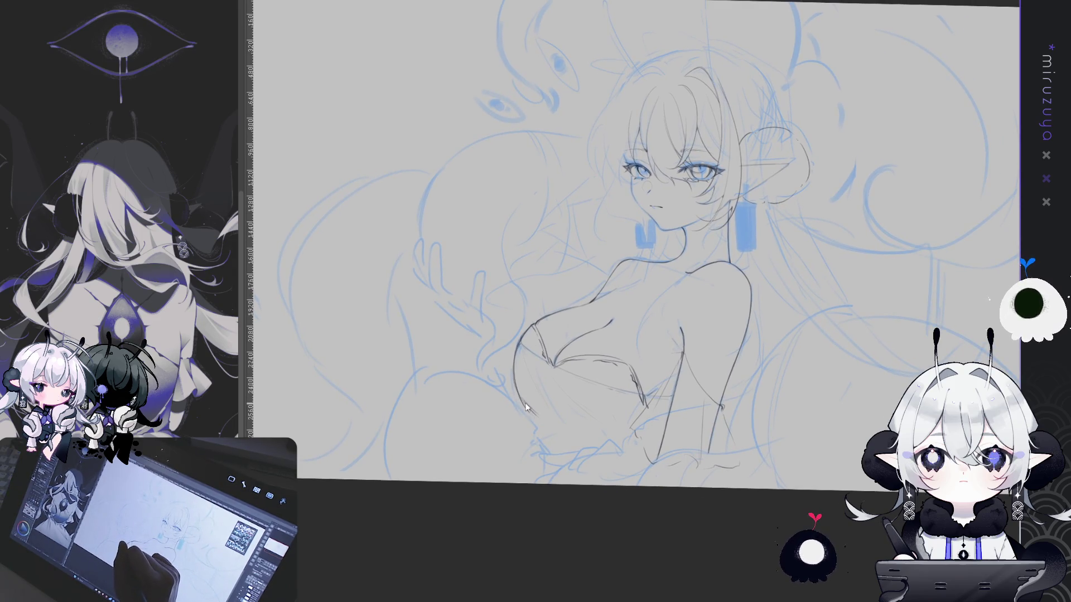
# - Extend the contour below the chest with a tiny mark, then hide the blue sketch
pyautogui.moveTo(524, 405); pyautogui.dragTo(538, 421)
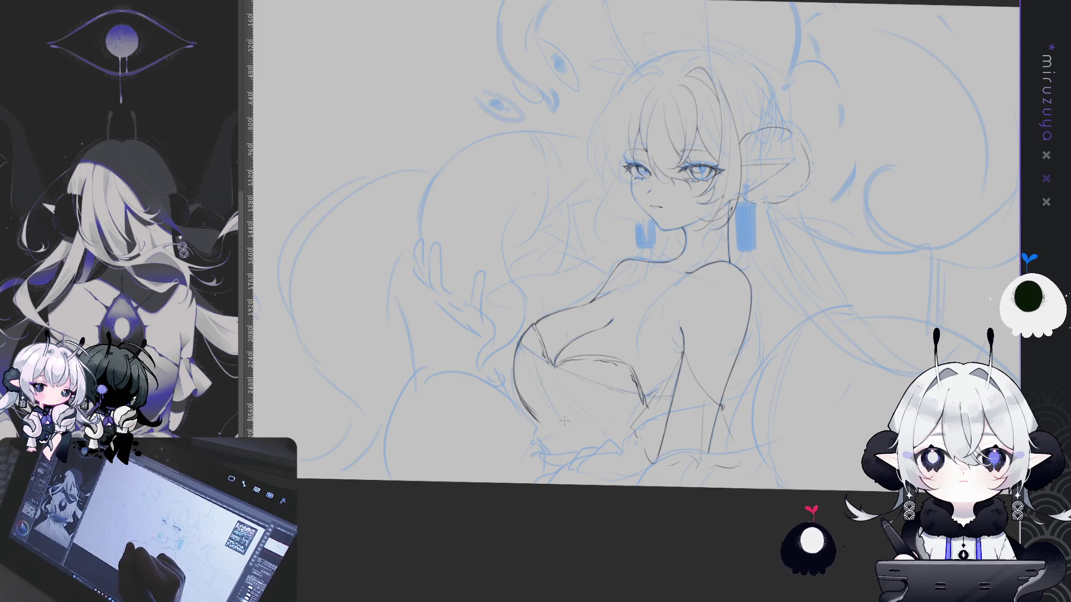
pyautogui.moveTo(550, 375); pyautogui.dragTo(553, 384)
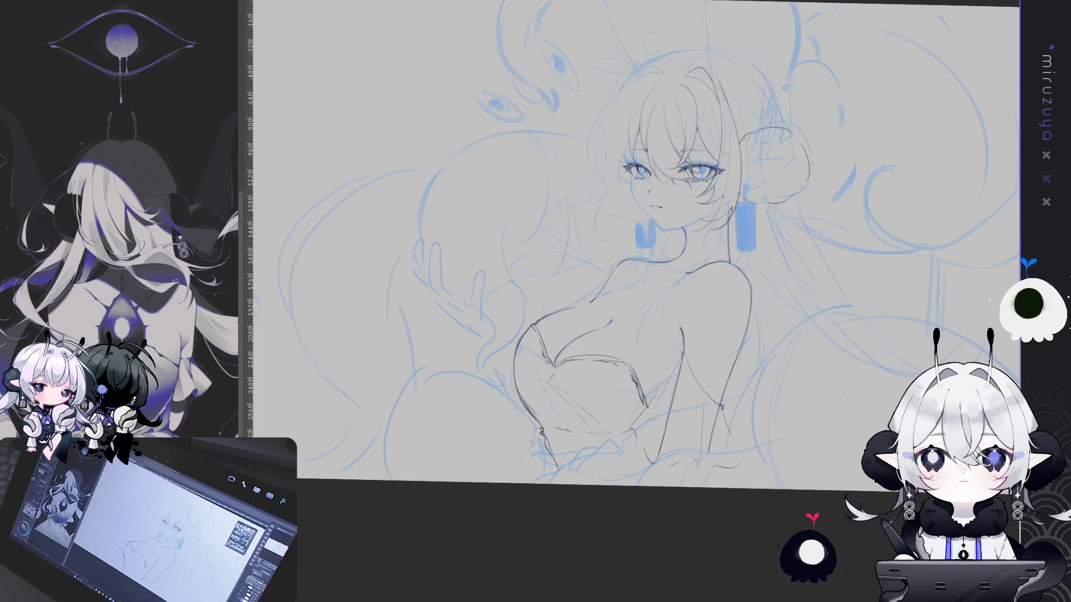
pyautogui.hotkey('ctrl', 'h')
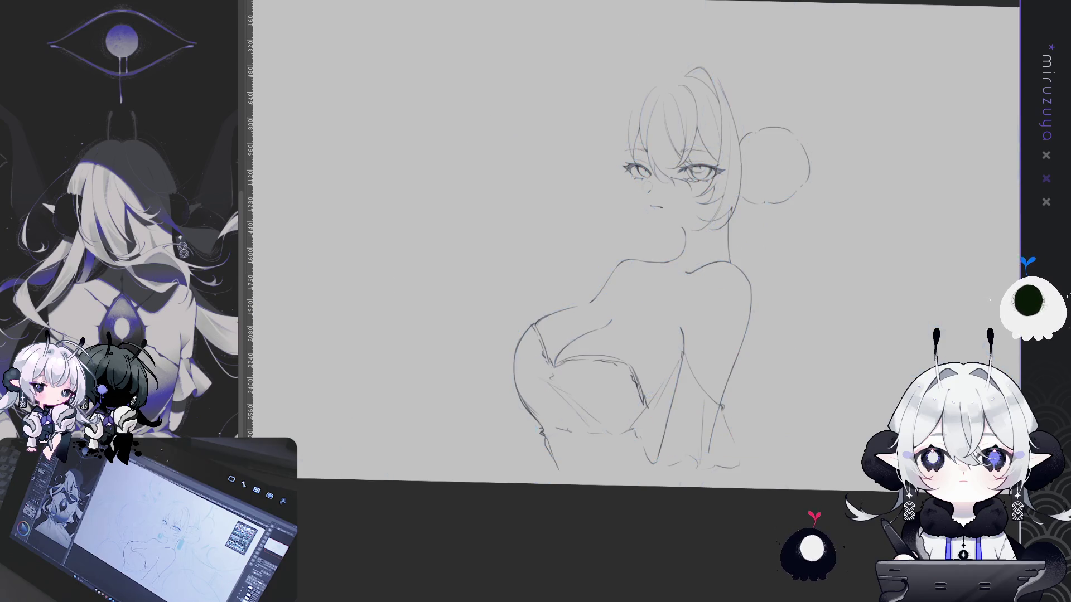
# - Restore the ear, jaw and chest strokes, mirror and rotate the view to check them, then reset it upright
pyautogui.moveTo(669, 279); pyautogui.dragTo(628, 282)
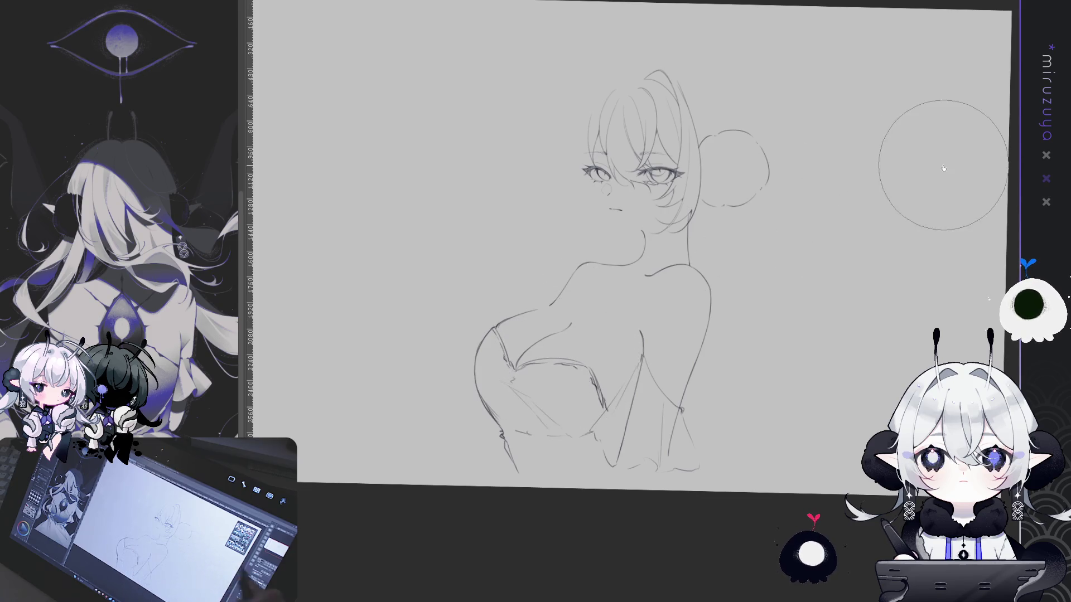
pyautogui.hotkey('ctrl', 'z')
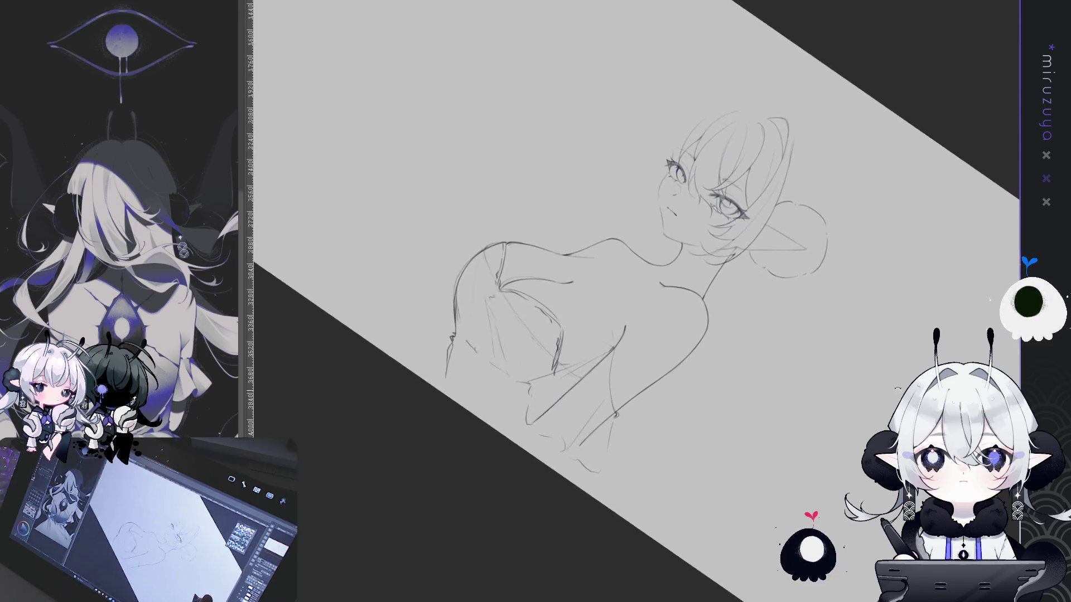
pyautogui.press('h')
pyautogui.moveTo(725, 251); pyautogui.dragTo(681, 358)
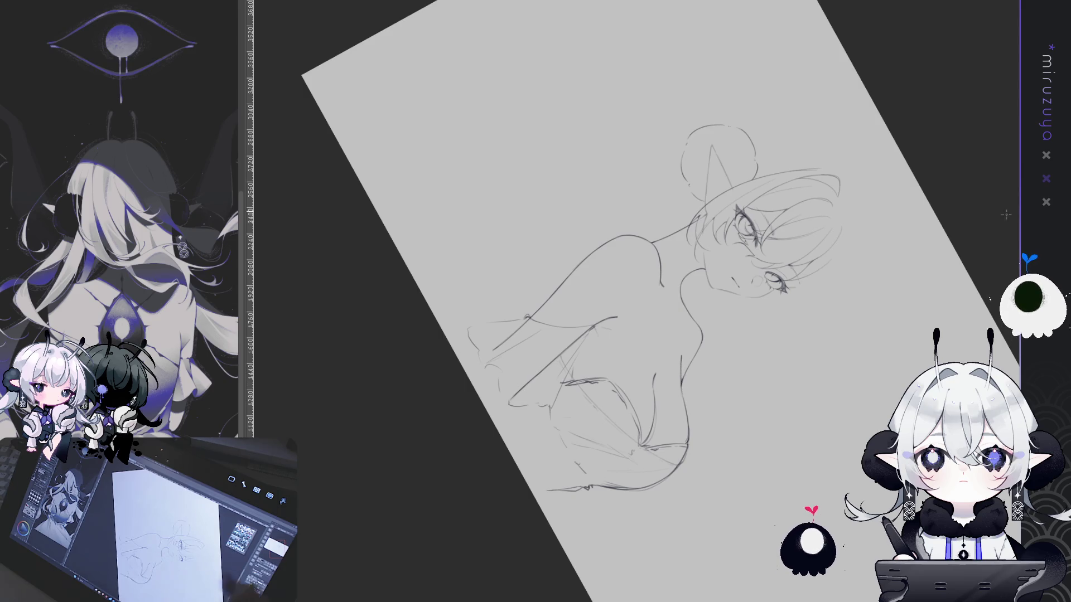
pyautogui.press('h')
pyautogui.hotkey('ctrl', '0')
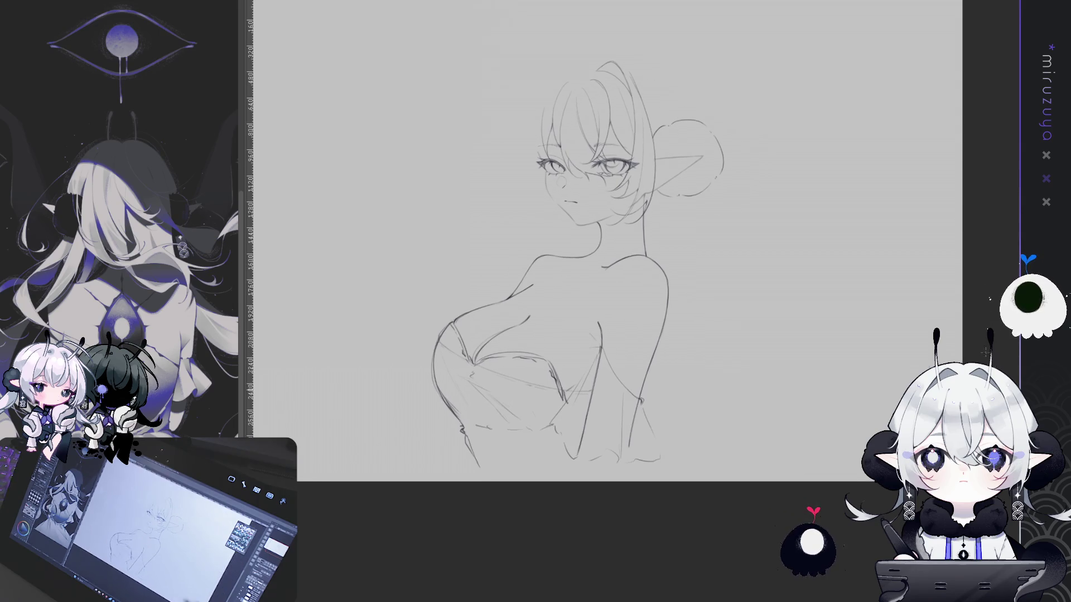
# - Erase the chest circle guide and the stray lines around it
pyautogui.moveTo(865, 338); pyautogui.dragTo(826, 330)
pyautogui.hotkey('ctrl', 'a')
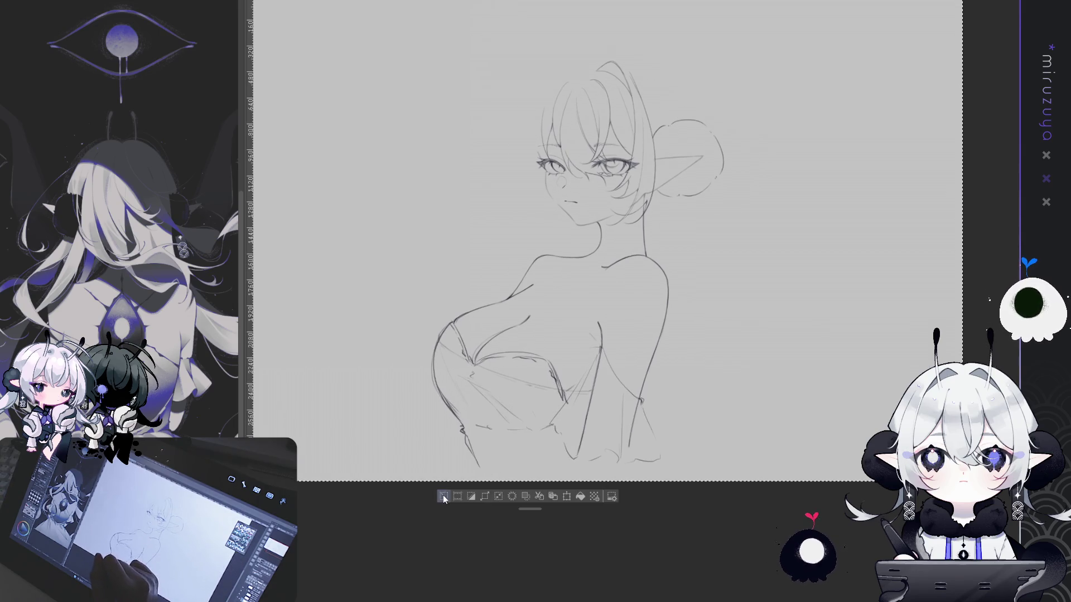
pyautogui.hotkey('ctrl', 'd')
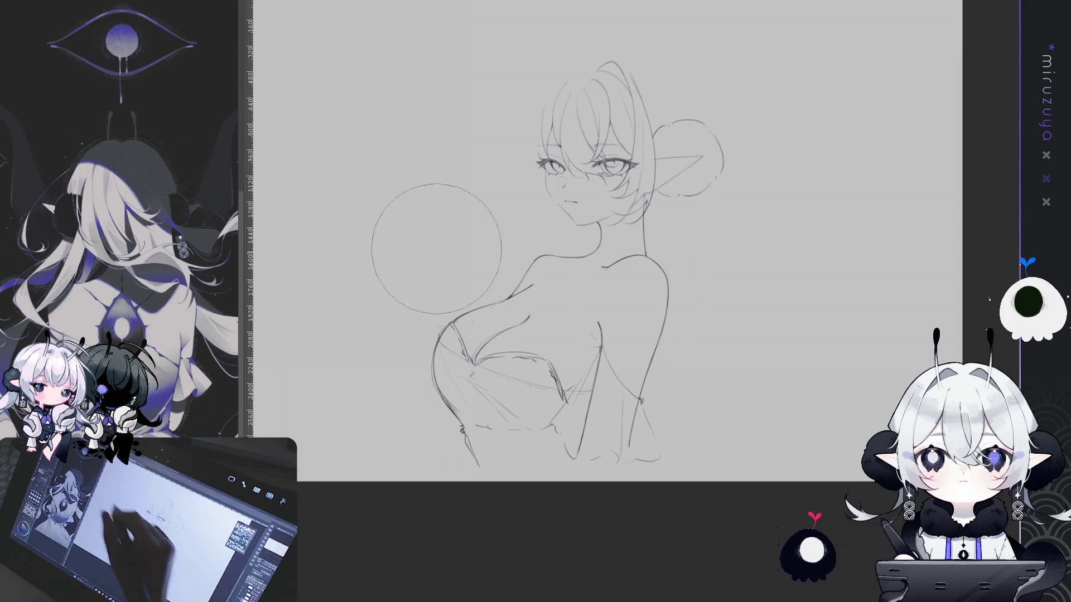
pyautogui.moveTo(446, 399); pyautogui.dragTo(519, 491)
pyautogui.moveTo(513, 401); pyautogui.dragTo(550, 387)
# - Redraw the lower-left chest outline and clean up the marks around it
pyautogui.moveTo(444, 391)
pyautogui.mouseDown()
pyautogui.moveTo(478, 467)
pyautogui.moveTo(508, 429)
pyautogui.mouseUp()
pyautogui.moveTo(438, 362); pyautogui.dragTo(504, 405)
pyautogui.moveTo(491, 357)
pyautogui.mouseDown()
pyautogui.moveTo(580, 424)
pyautogui.moveTo(608, 463)
pyautogui.moveTo(669, 463)
pyautogui.mouseUp()
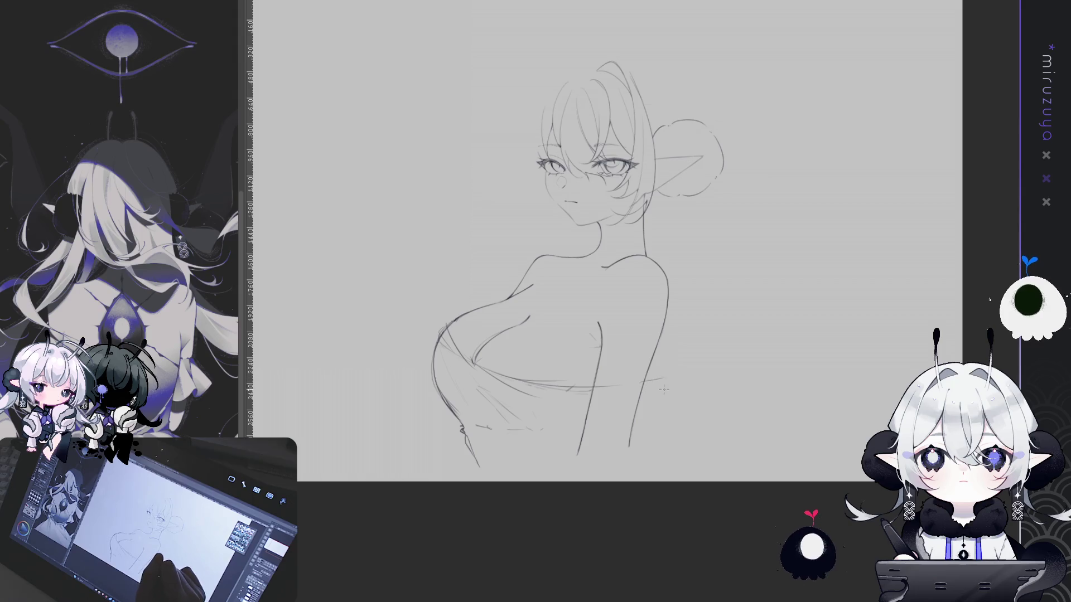
pyautogui.hotkey('ctrl', 'z')
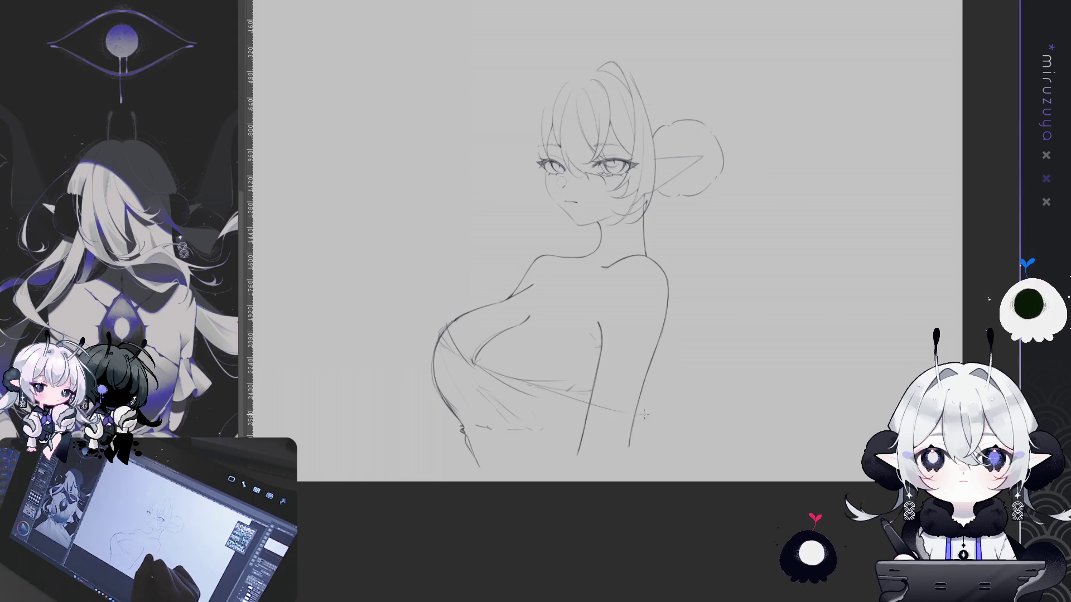
# - Add the lower-right cloth curve and a line by the right arm, then show the blue sketch again
pyautogui.moveTo(647, 432)
pyautogui.mouseDown()
pyautogui.moveTo(694, 429)
pyautogui.moveTo(640, 468)
pyautogui.mouseUp()
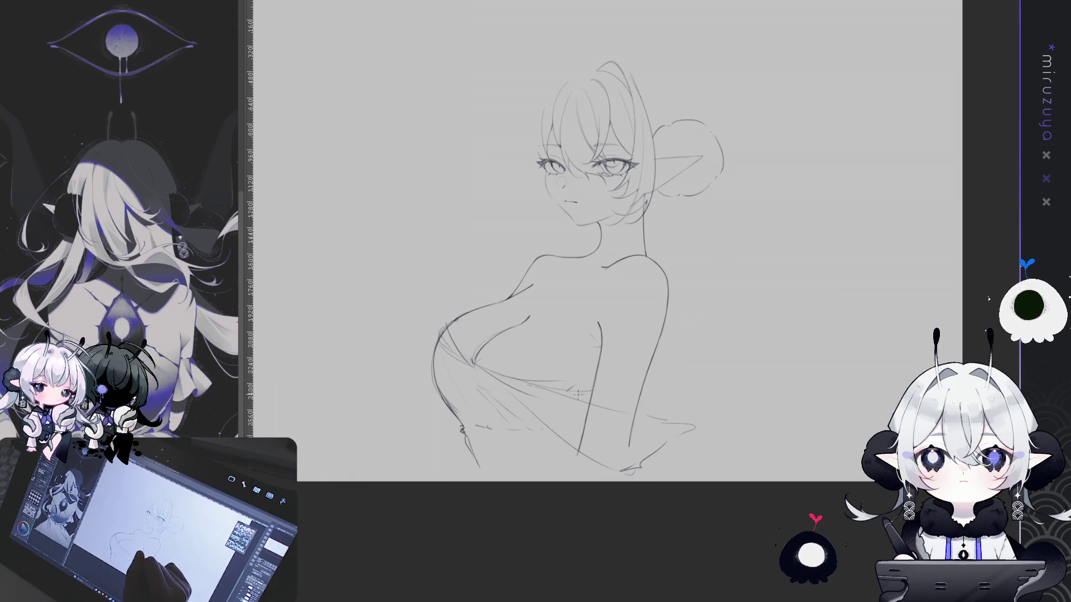
pyautogui.moveTo(657, 386); pyautogui.dragTo(641, 406)
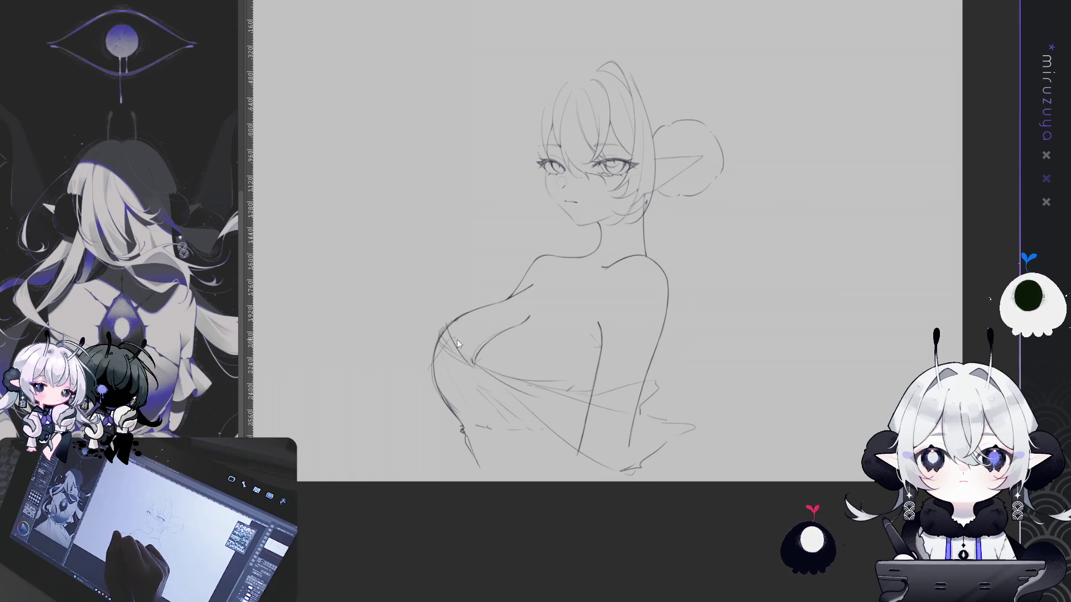
pyautogui.moveTo(435, 347); pyautogui.dragTo(429, 364)
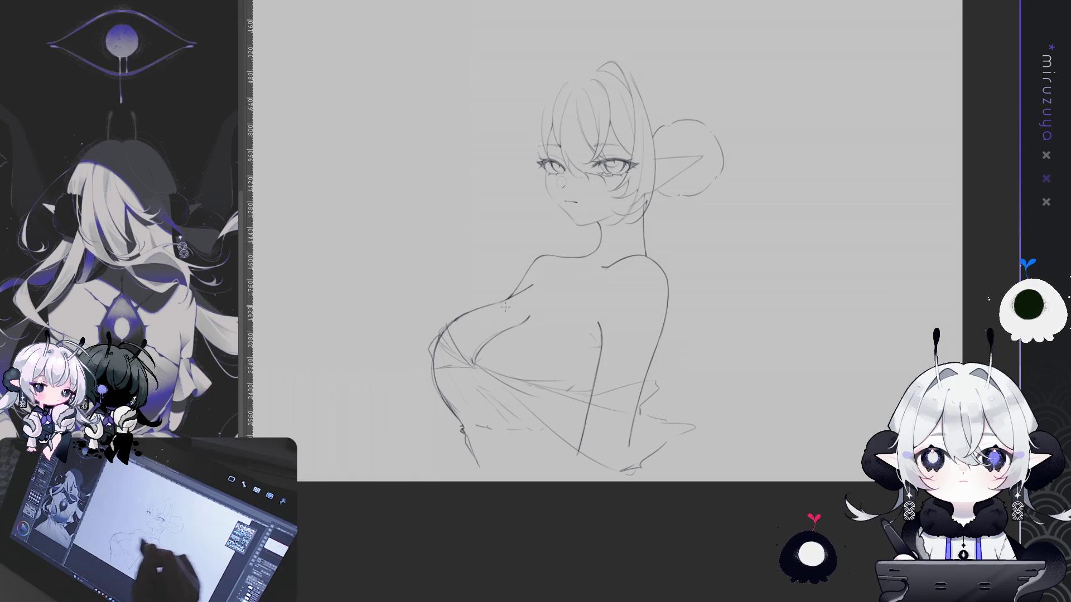
pyautogui.press('h')
pyautogui.press('h')
pyautogui.moveTo(826, 402)
pyautogui.mouseDown()
pyautogui.moveTo(848, 442)
pyautogui.moveTo(848, 474)
pyautogui.mouseUp()
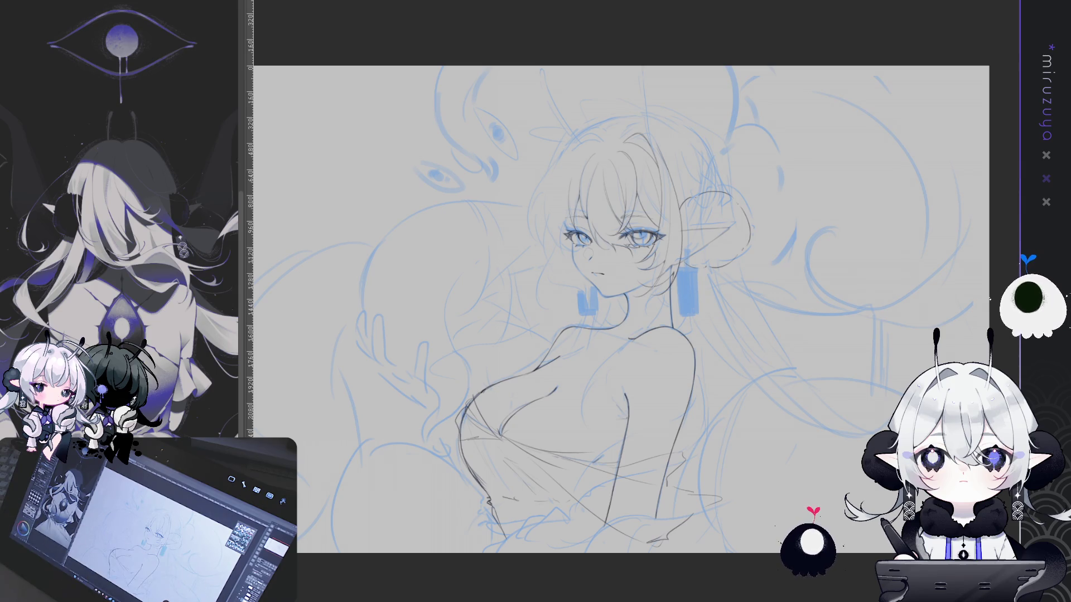
# - Redraw the chest and torso lines and erase the drapery lines crossing the torso
pyautogui.moveTo(787, 591); pyautogui.dragTo(792, 573)
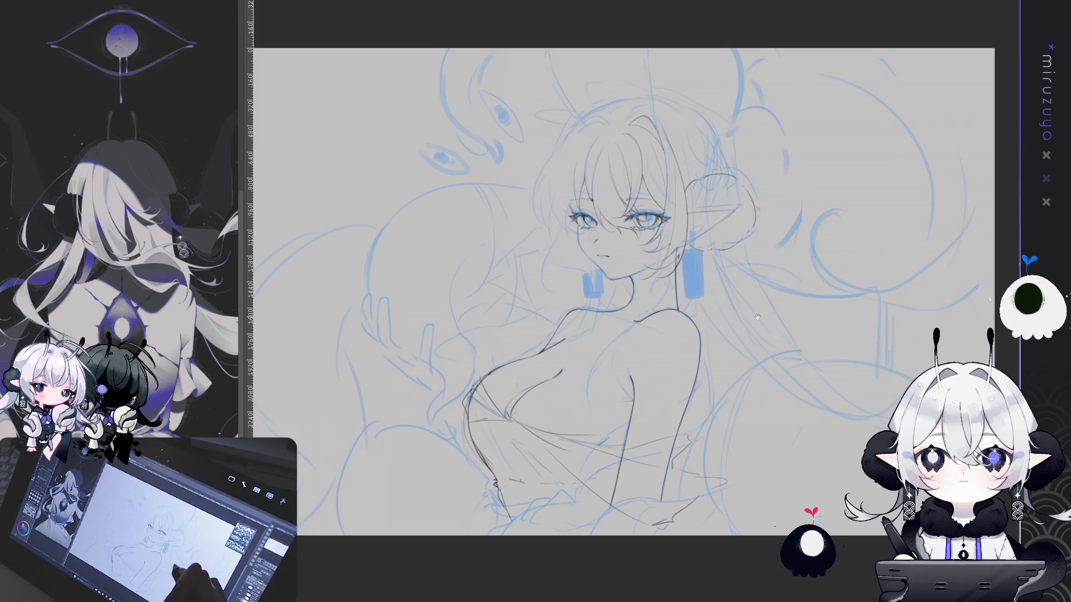
pyautogui.moveTo(527, 413); pyautogui.dragTo(520, 405)
pyautogui.moveTo(544, 360)
pyautogui.mouseDown()
pyautogui.moveTo(464, 424)
pyautogui.moveTo(479, 402)
pyautogui.moveTo(468, 391)
pyautogui.mouseUp()
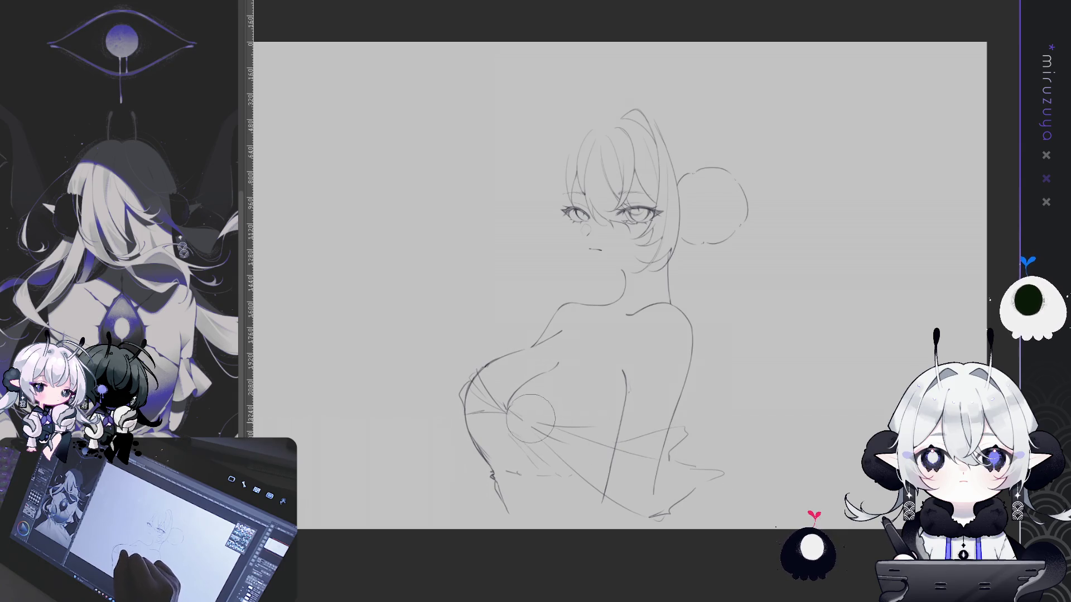
pyautogui.moveTo(530, 417)
pyautogui.mouseDown()
pyautogui.moveTo(664, 479)
pyautogui.moveTo(491, 410)
pyautogui.moveTo(491, 427)
pyautogui.mouseUp()
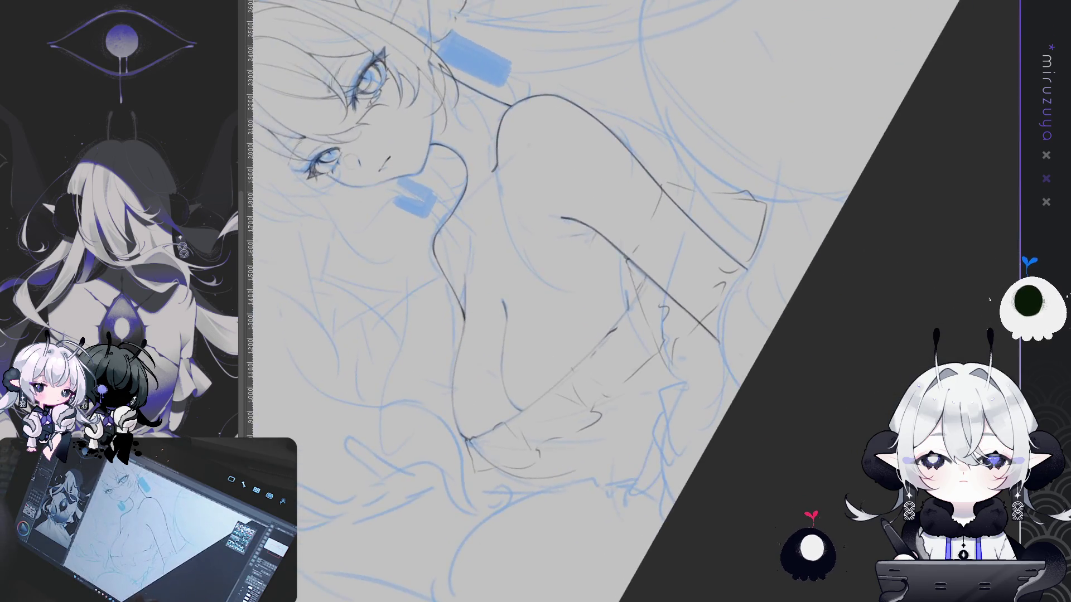
# - Redraw the chest contour down the body and darken its lower left edge
pyautogui.hotkey('ctrl', 'z')
pyautogui.moveTo(589, 124); pyautogui.dragTo(577, 232)
pyautogui.hotkey('ctrl', 'z')
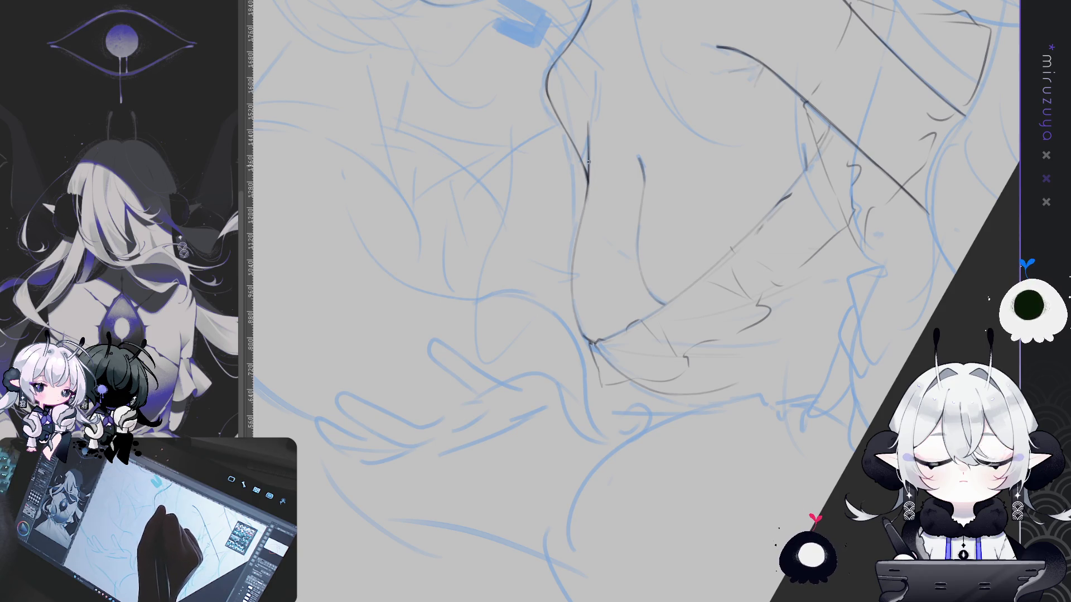
pyautogui.hotkey('ctrl', 'z')
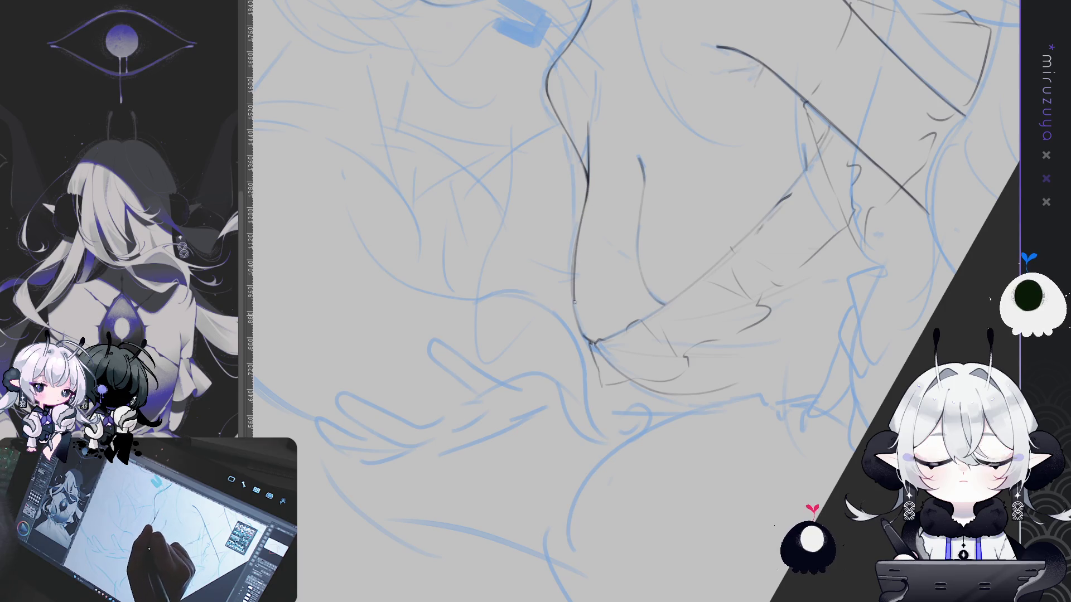
pyautogui.moveTo(586, 186); pyautogui.dragTo(591, 339)
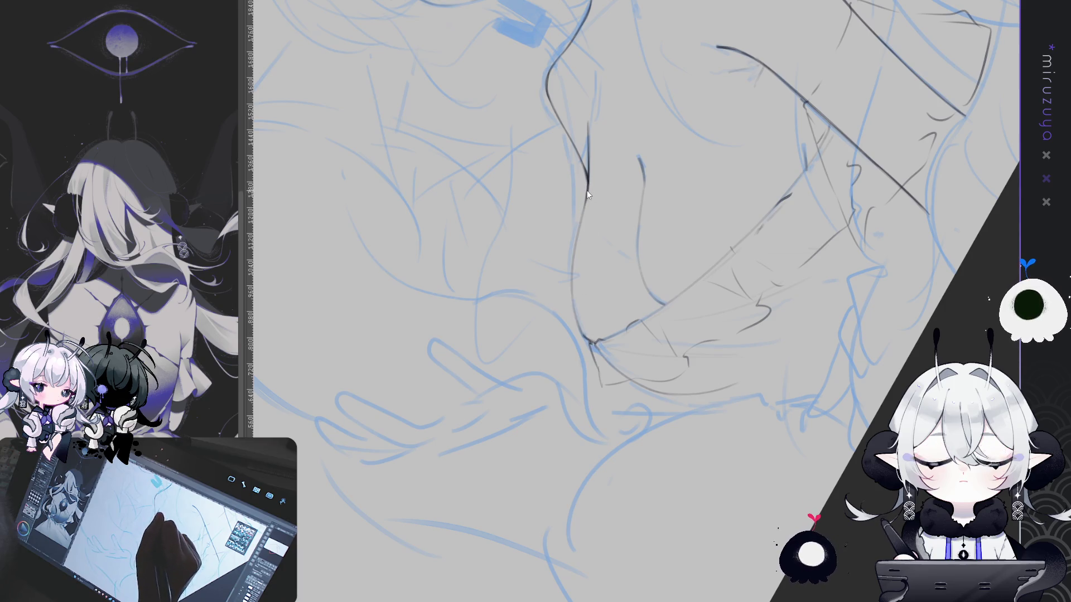
pyautogui.moveTo(582, 206); pyautogui.dragTo(590, 337)
pyautogui.moveTo(579, 241); pyautogui.dragTo(576, 317)
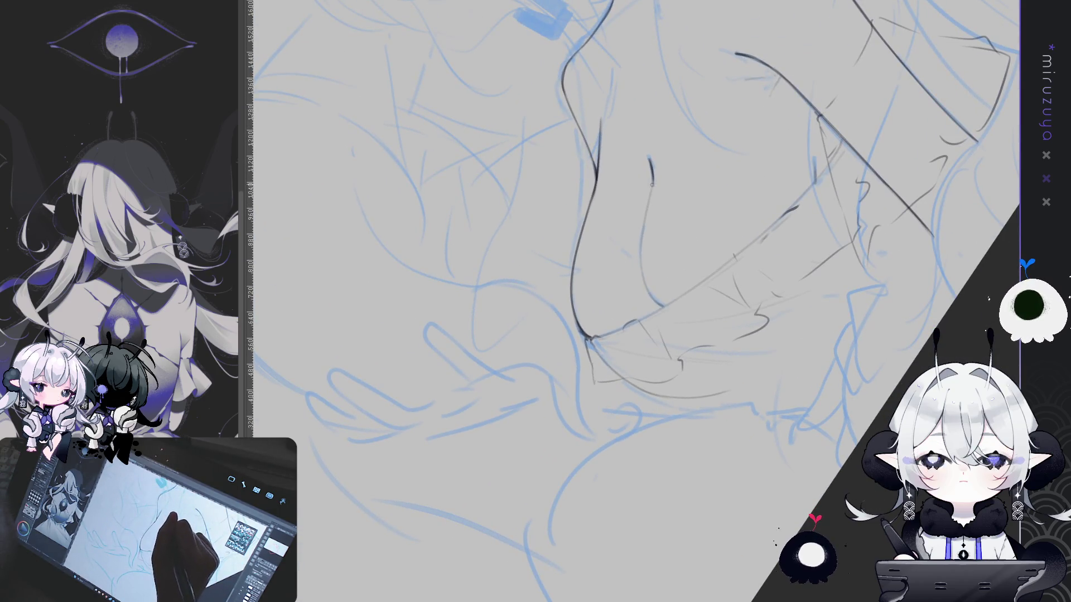
# - Ink the right-hand contour line downward, retrying strokes and rotating the canvas to suit
pyautogui.moveTo(645, 219); pyautogui.dragTo(639, 285)
pyautogui.hotkey('ctrl', 'z')
pyautogui.moveTo(653, 185); pyautogui.dragTo(651, 298)
pyautogui.hotkey('ctrl', 'z')
pyautogui.moveTo(649, 211); pyautogui.dragTo(640, 263)
pyautogui.moveTo(662, 305); pyautogui.dragTo(651, 324)
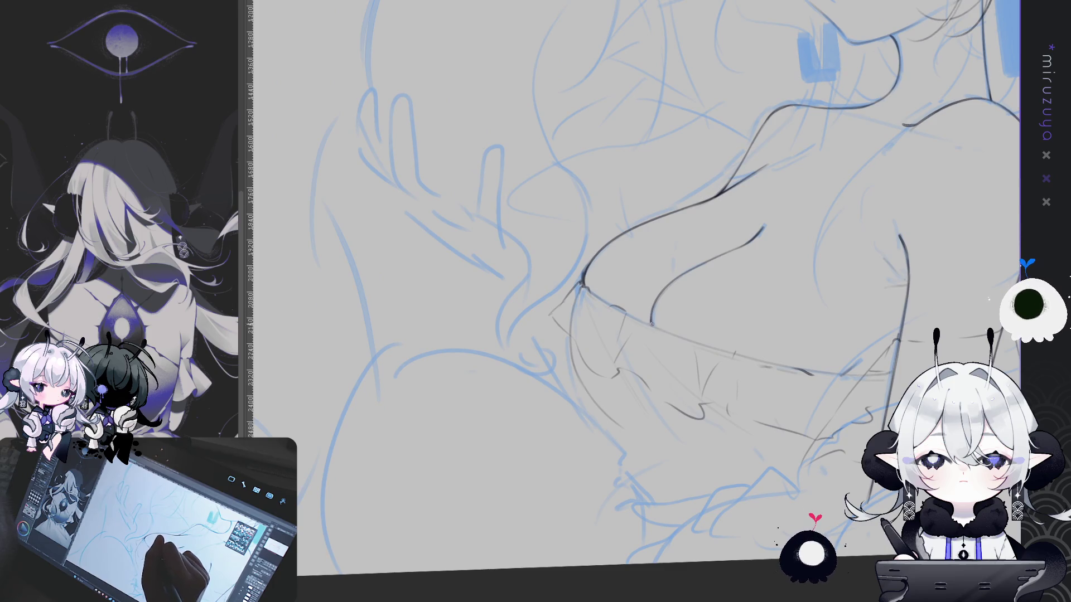
pyautogui.moveTo(803, 491); pyautogui.dragTo(699, 256)
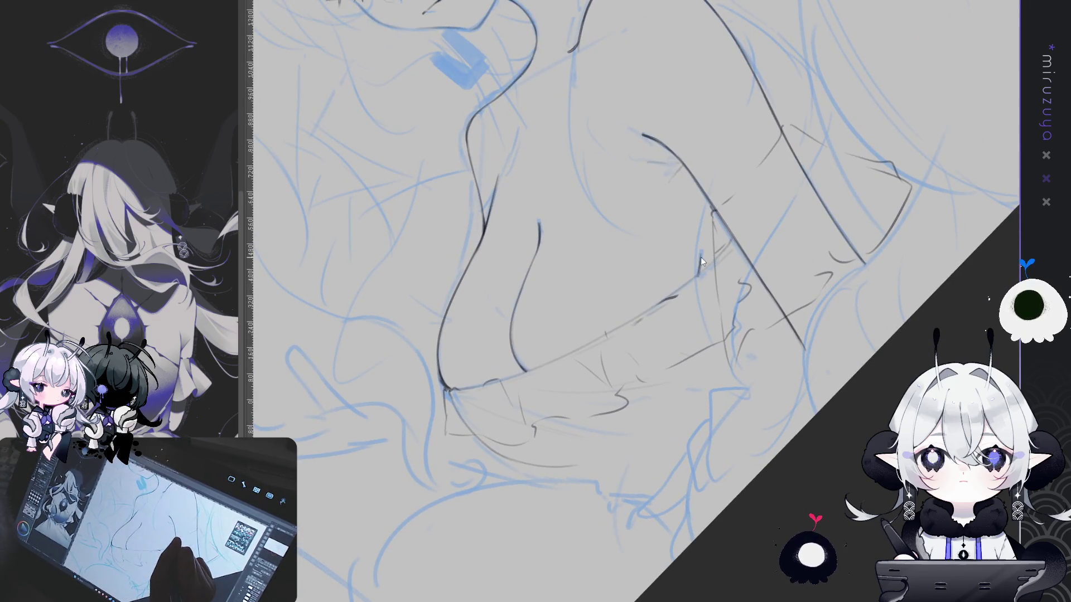
pyautogui.moveTo(695, 278); pyautogui.dragTo(821, 379)
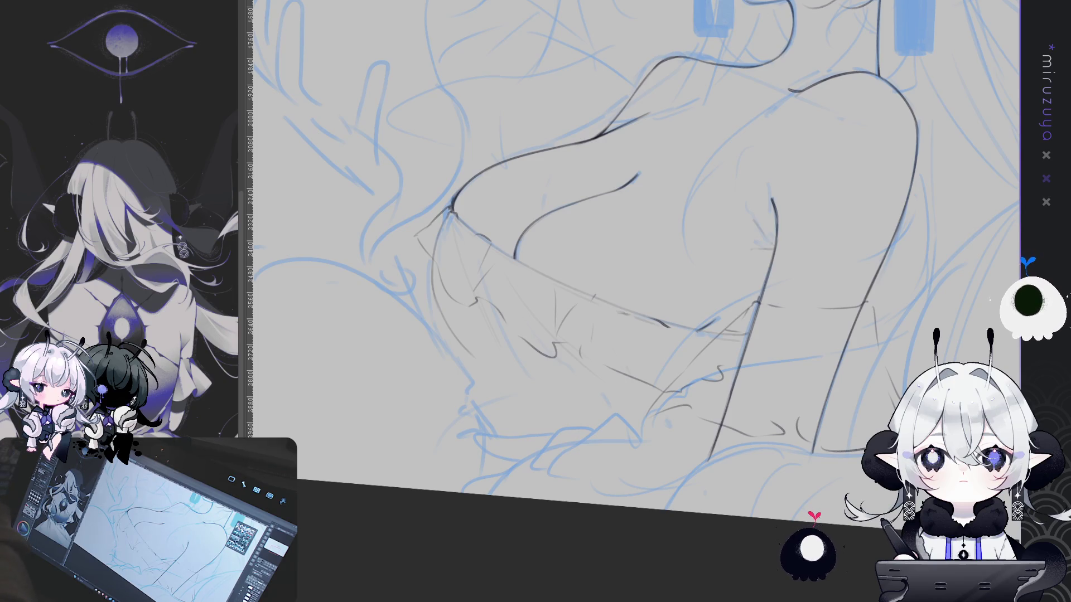
# - Zoom in on the face and neck and tint the rough sketch layer blue
pyautogui.moveTo(885, 238)
pyautogui.mouseDown()
pyautogui.moveTo(779, 321)
pyautogui.moveTo(726, 498)
pyautogui.mouseUp()
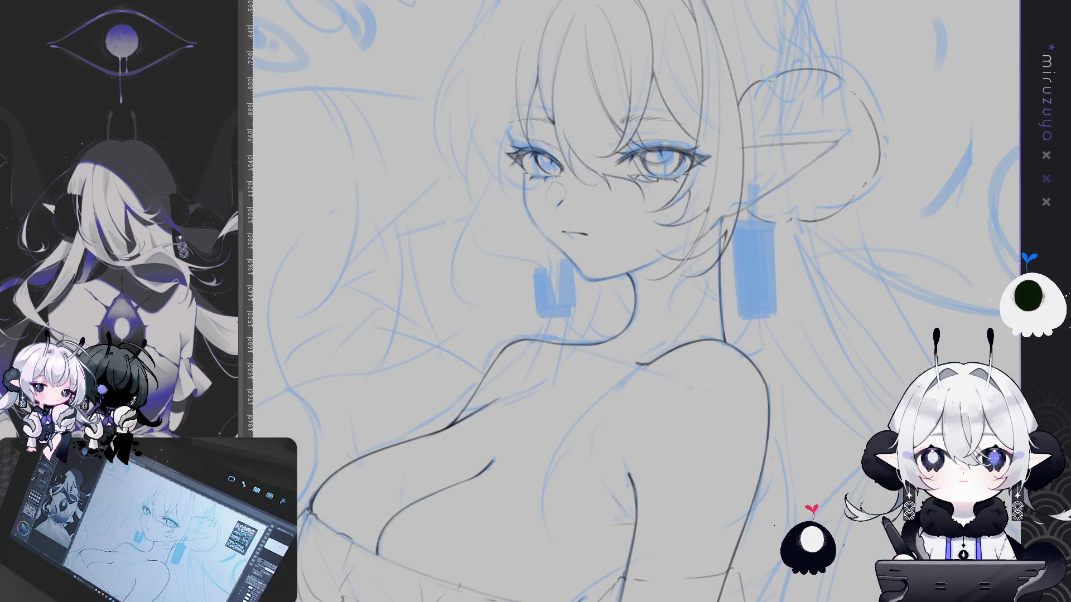
pyautogui.hotkey('ctrl', 'h')
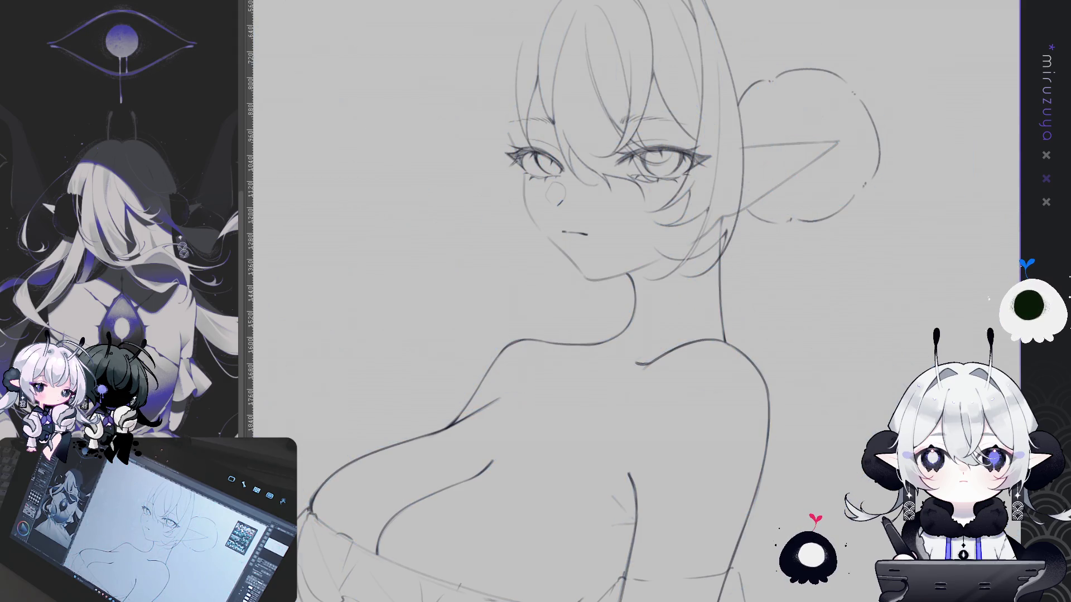
pyautogui.hotkey('ctrl', '+')
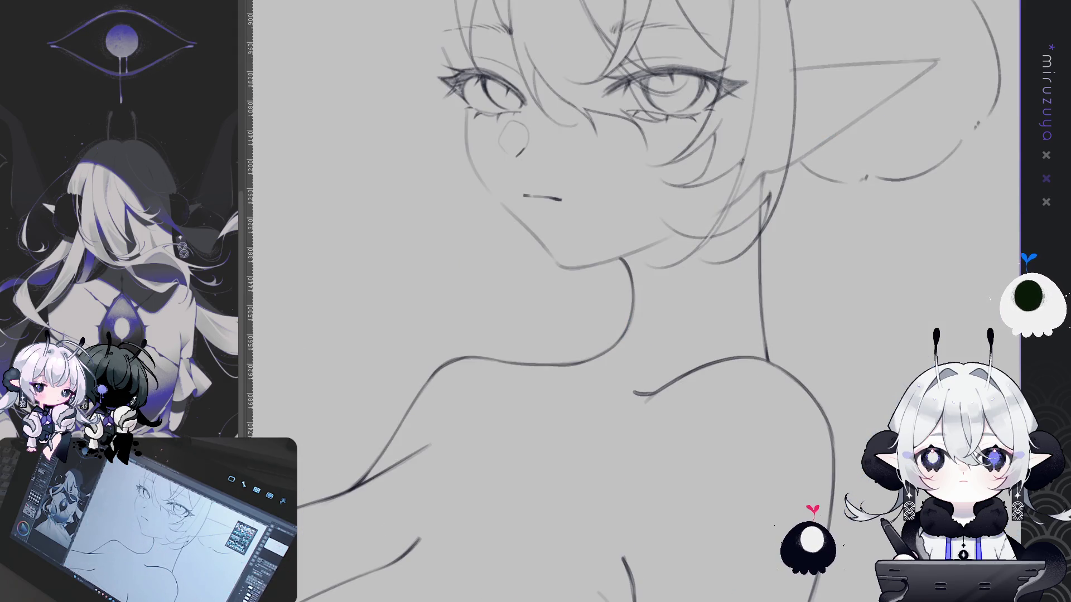
pyautogui.hotkey('ctrl', 'h')
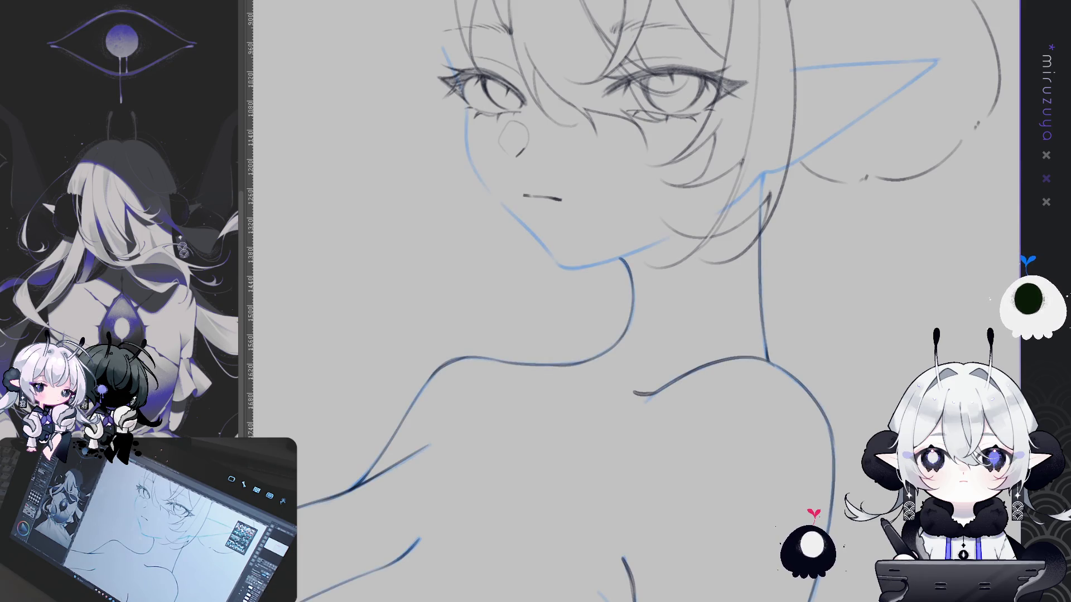
pyautogui.moveTo(618, 168); pyautogui.dragTo(703, 245)
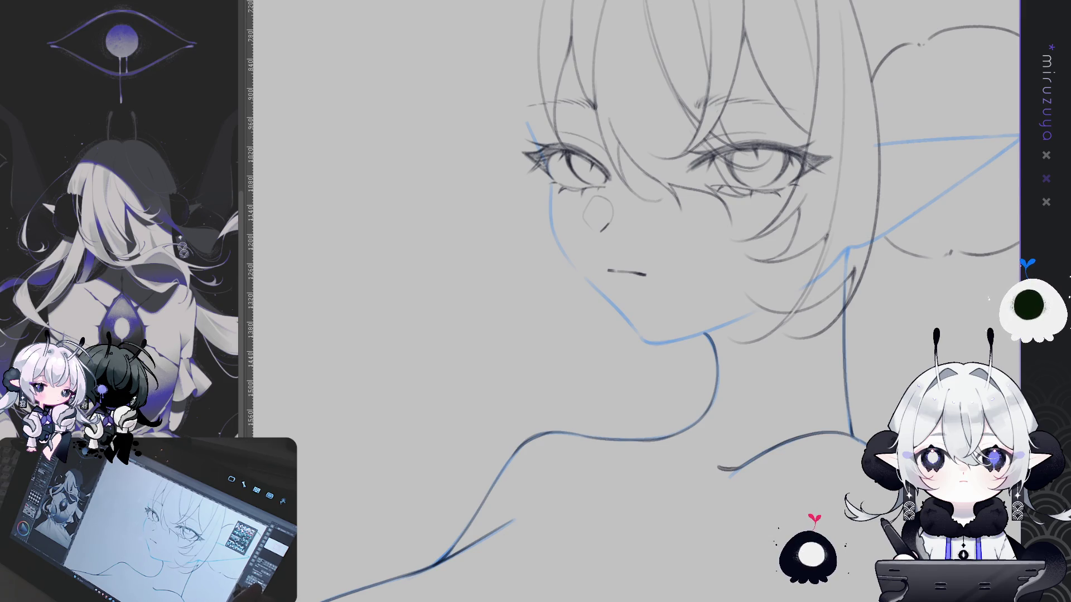
# - Ink the left face outline from temple to cheek, darkening it with repeated strokes
pyautogui.scroll(1, 641, 223)
pyautogui.moveTo(525, 128); pyautogui.dragTo(549, 186)
pyautogui.moveTo(525, 128); pyautogui.dragTo(550, 213)
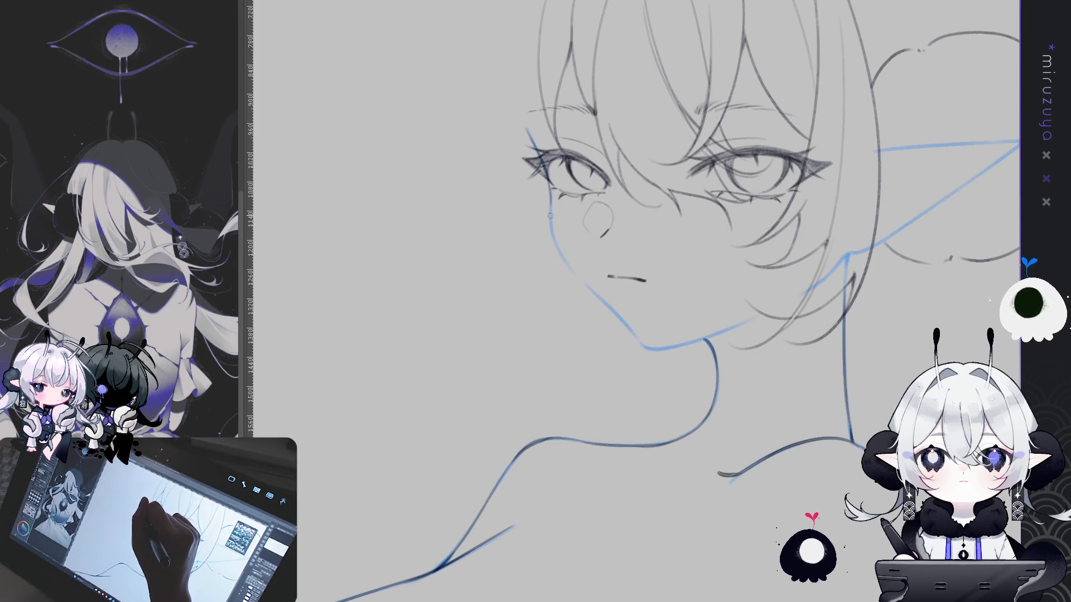
pyautogui.moveTo(539, 157); pyautogui.dragTo(574, 273)
pyautogui.moveTo(540, 159); pyautogui.dragTo(552, 195)
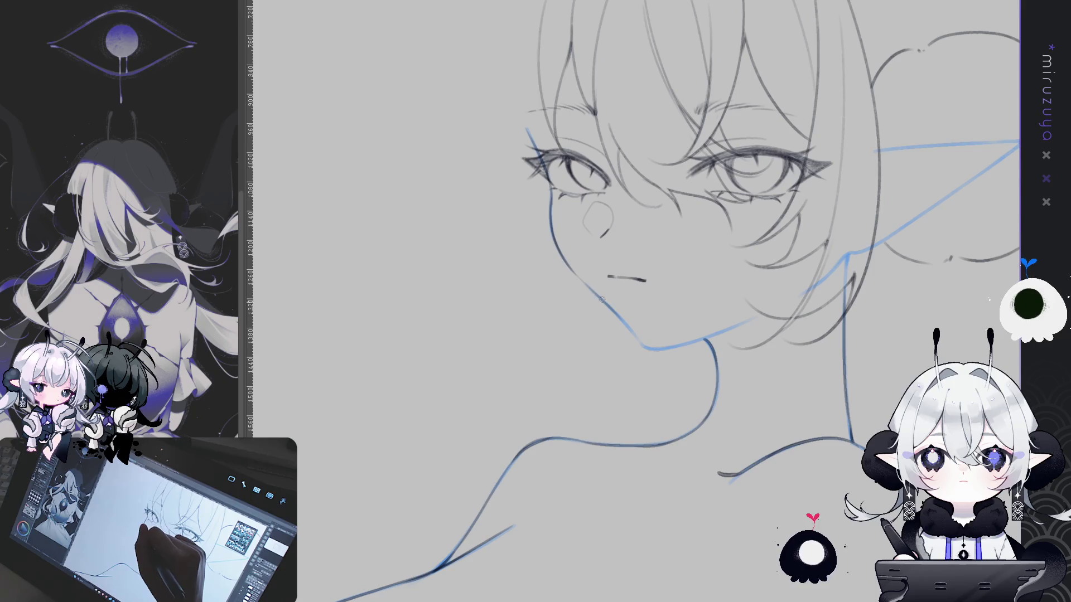
pyautogui.moveTo(648, 348)
pyautogui.mouseDown()
pyautogui.moveTo(697, 390)
pyautogui.moveTo(588, 236)
pyautogui.mouseUp()
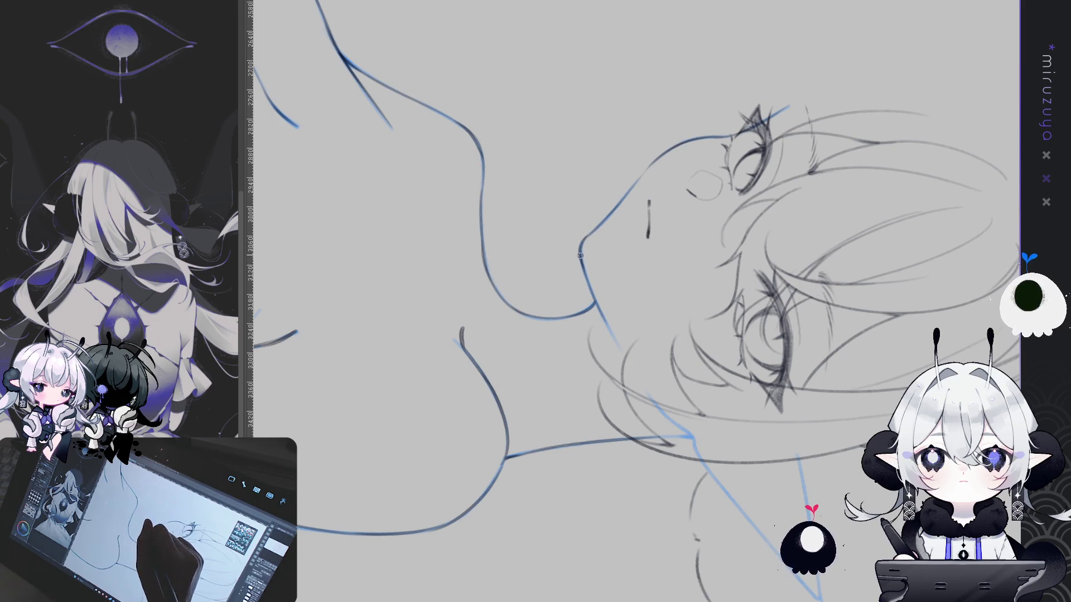
# - Rotate the canvas view about 90° so the girl's face lies sideways
pyautogui.moveTo(617, 337)
pyautogui.mouseDown()
pyautogui.moveTo(721, 470)
pyautogui.moveTo(624, 232)
pyautogui.mouseUp()
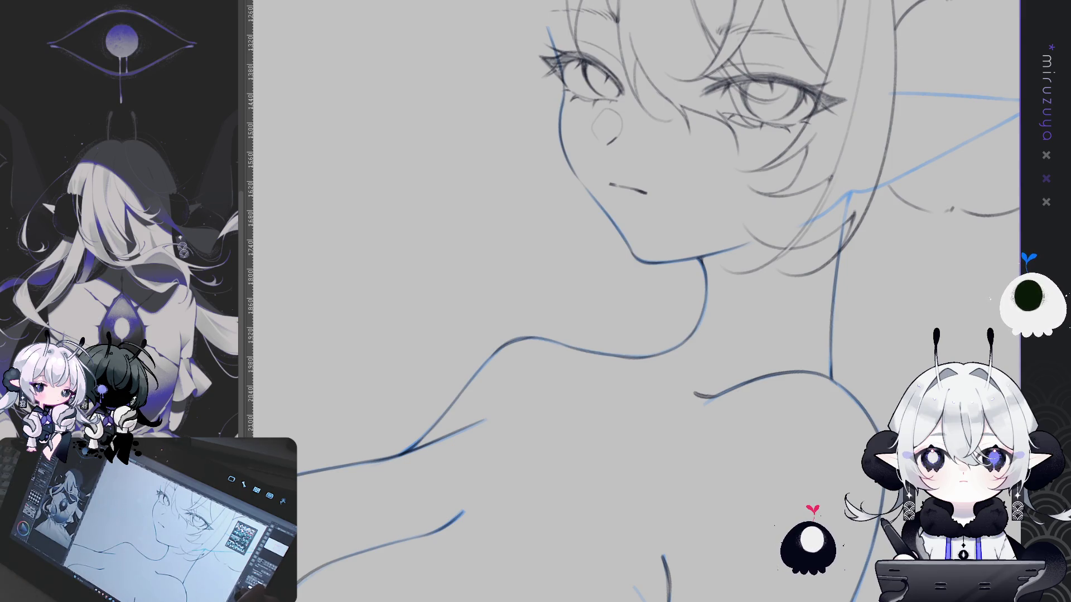
pyautogui.moveTo(969, 214); pyautogui.dragTo(621, 221)
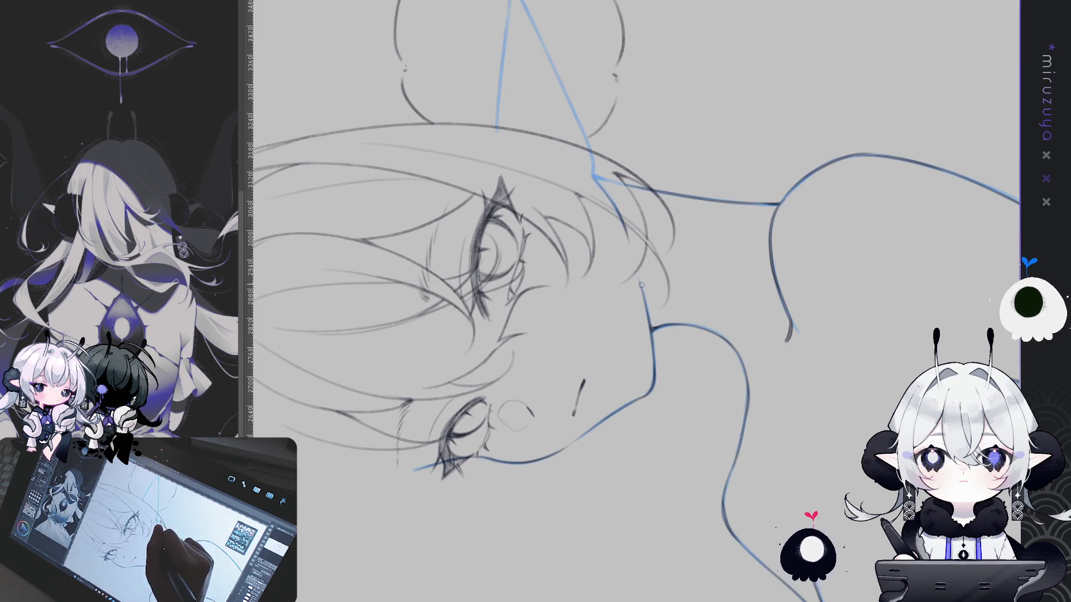
# - Ink the left edge of the pointed ear, retracing it darker
pyautogui.moveTo(715, 235); pyautogui.dragTo(734, 291)
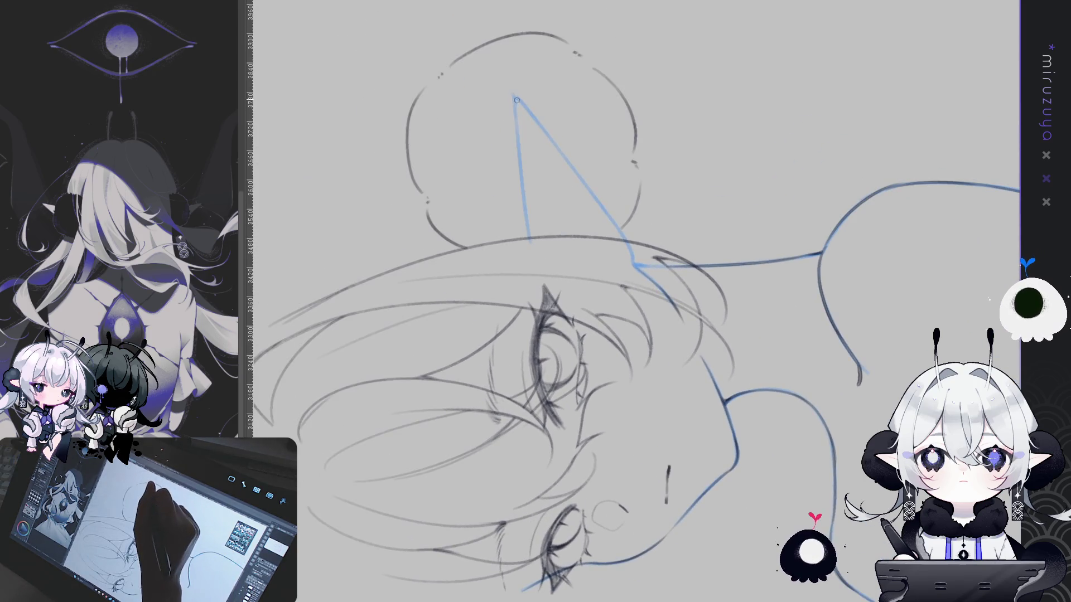
pyautogui.moveTo(514, 94); pyautogui.dragTo(522, 190)
pyautogui.moveTo(514, 97); pyautogui.dragTo(523, 166)
pyautogui.moveTo(515, 104); pyautogui.dragTo(523, 190)
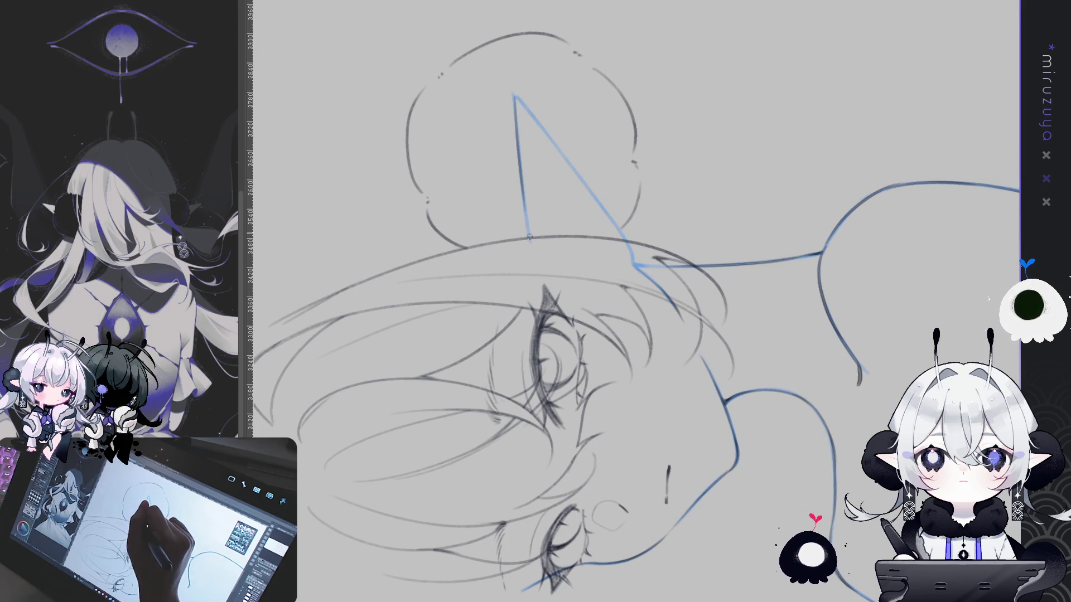
# - Ink the ear's right edge down from the tip, then return the view upright
pyautogui.moveTo(585, 150); pyautogui.dragTo(686, 234)
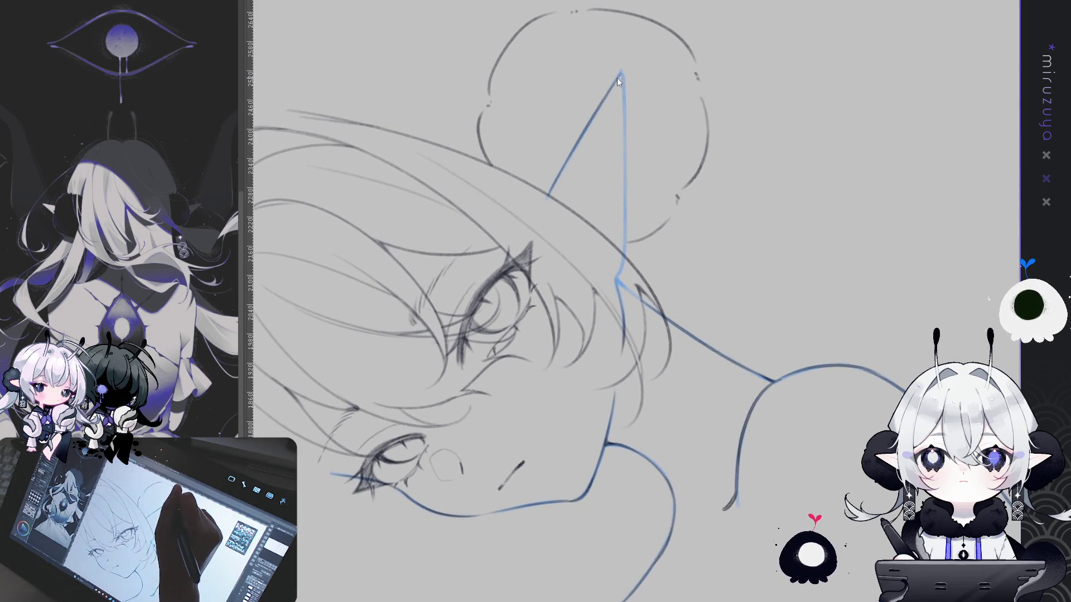
pyautogui.moveTo(620, 72); pyautogui.dragTo(623, 137)
pyautogui.moveTo(623, 89); pyautogui.dragTo(622, 214)
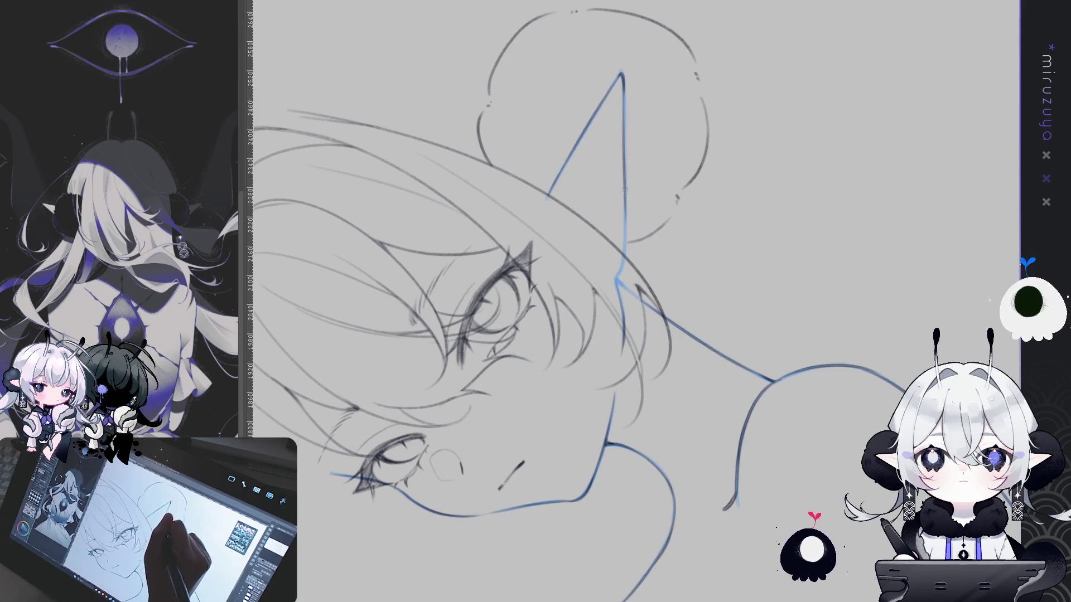
pyautogui.moveTo(623, 81); pyautogui.dragTo(626, 246)
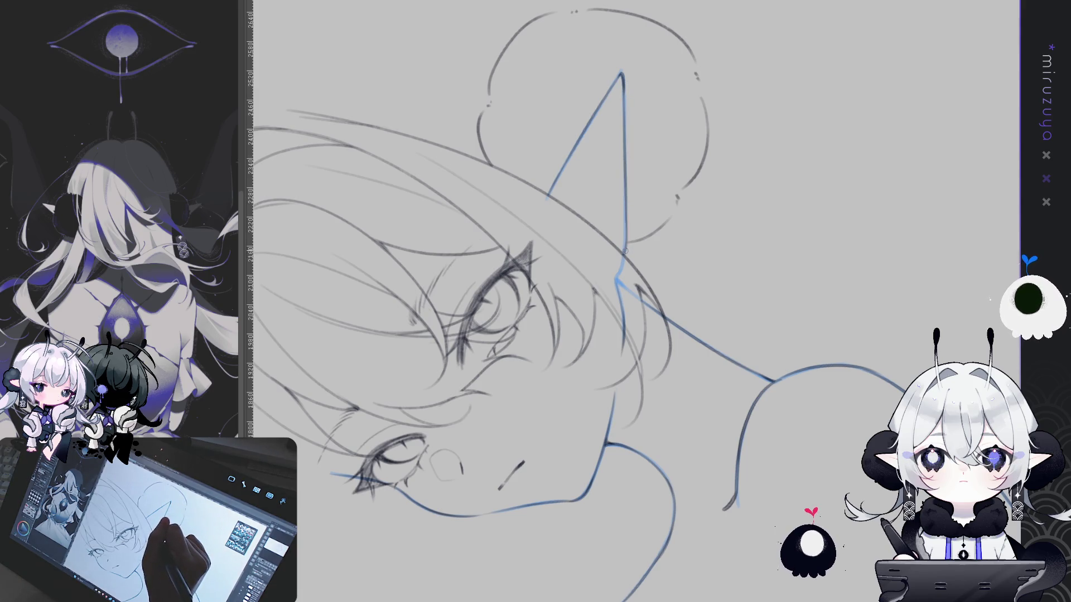
pyautogui.hotkey('ctrl', '0')
# - Ink a dark bang strand from the forehead down to the cheek
pyautogui.moveTo(547, 211); pyautogui.dragTo(556, 273)
pyautogui.moveTo(545, 215); pyautogui.dragTo(565, 289)
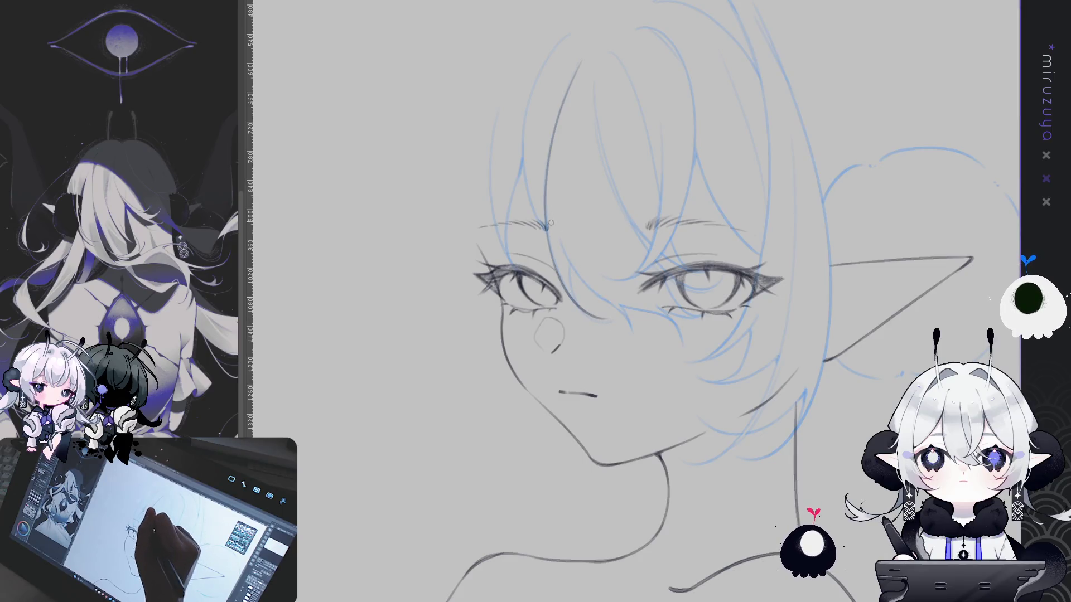
pyautogui.moveTo(545, 214); pyautogui.dragTo(623, 324)
pyautogui.hotkey('ctrl', 'z')
pyautogui.moveTo(546, 230); pyautogui.dragTo(630, 317)
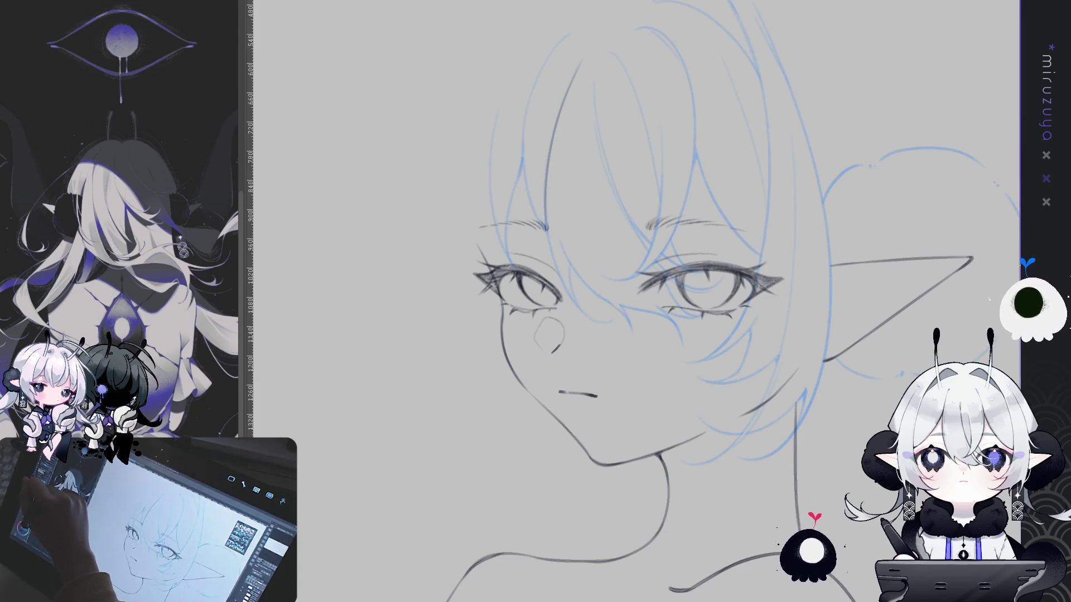
# - Rotate the view around the face, then hide the face outline and ear lineart
pyautogui.moveTo(725, 304); pyautogui.dragTo(751, 288)
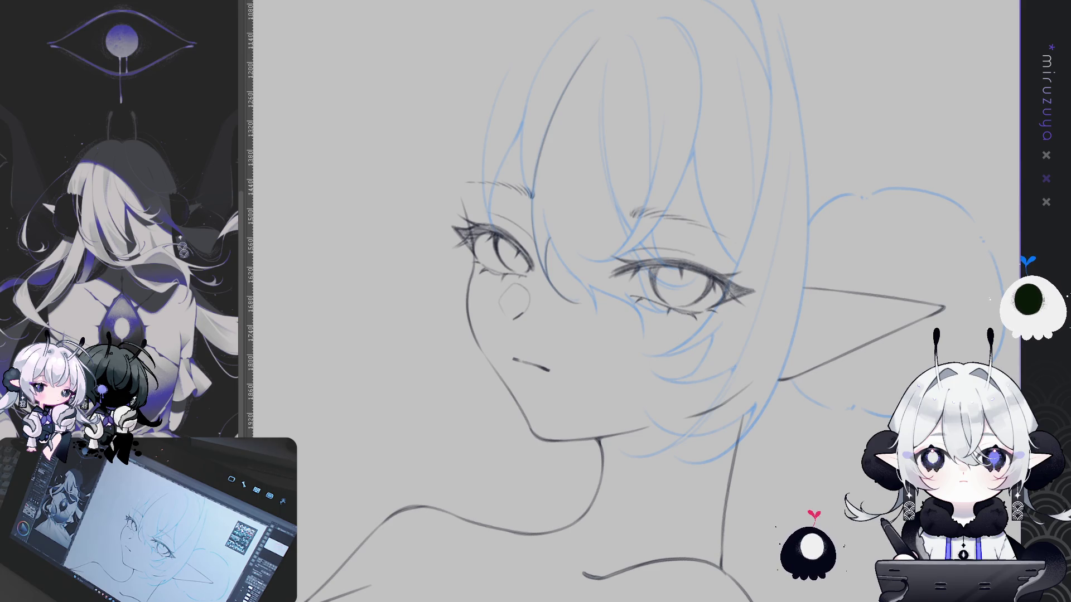
pyautogui.moveTo(803, 385); pyautogui.dragTo(819, 396)
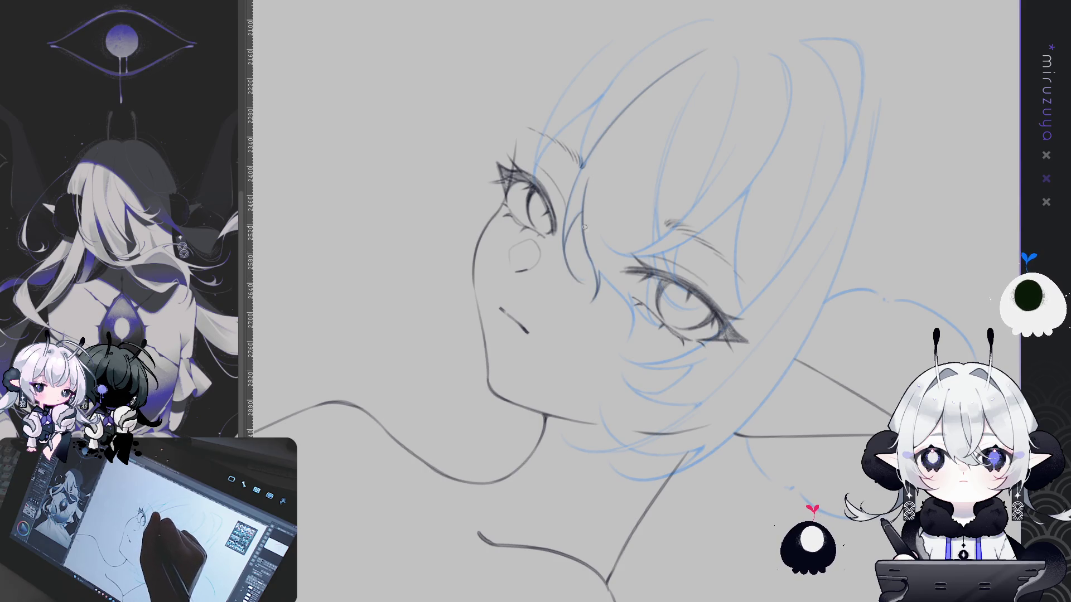
pyautogui.moveTo(576, 214); pyautogui.dragTo(524, 211)
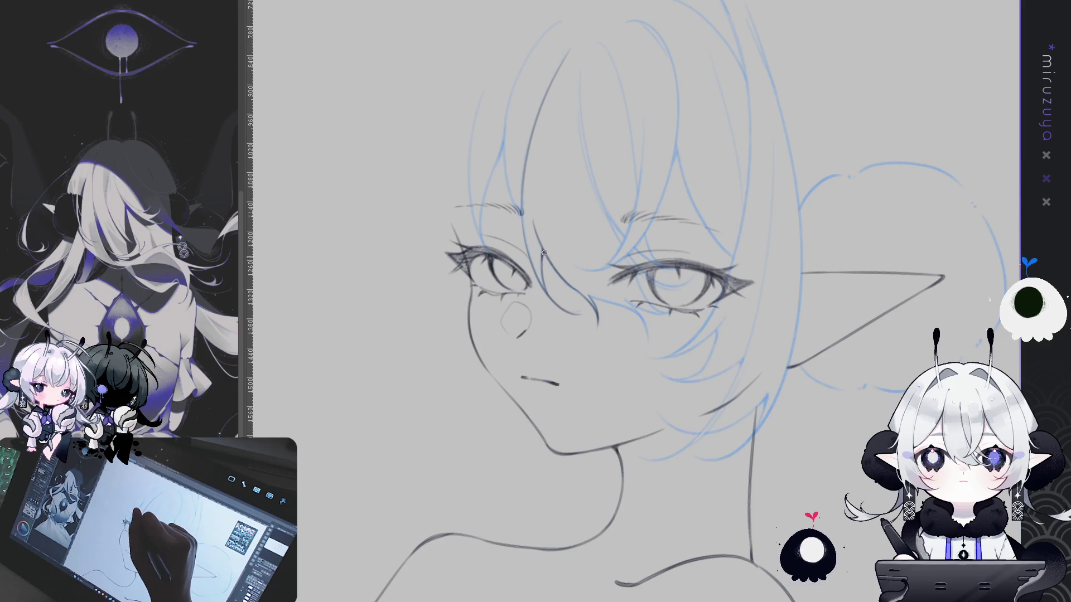
pyautogui.moveTo(547, 258)
pyautogui.mouseDown()
pyautogui.moveTo(776, 449)
pyautogui.moveTo(702, 313)
pyautogui.mouseUp()
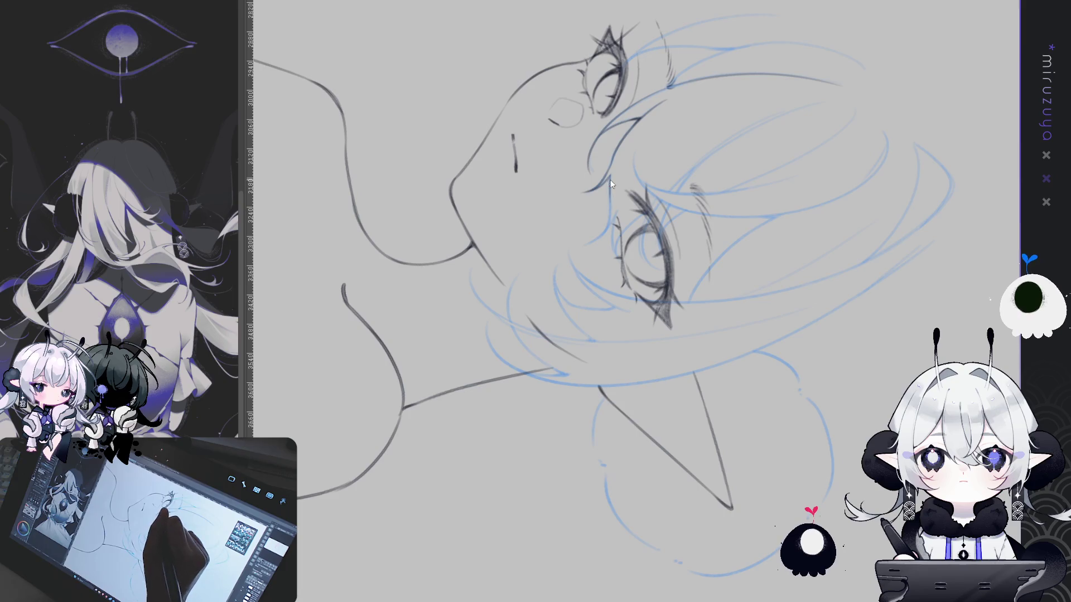
pyautogui.moveTo(609, 180)
pyautogui.mouseDown()
pyautogui.moveTo(543, 258)
pyautogui.moveTo(563, 311)
pyautogui.mouseUp()
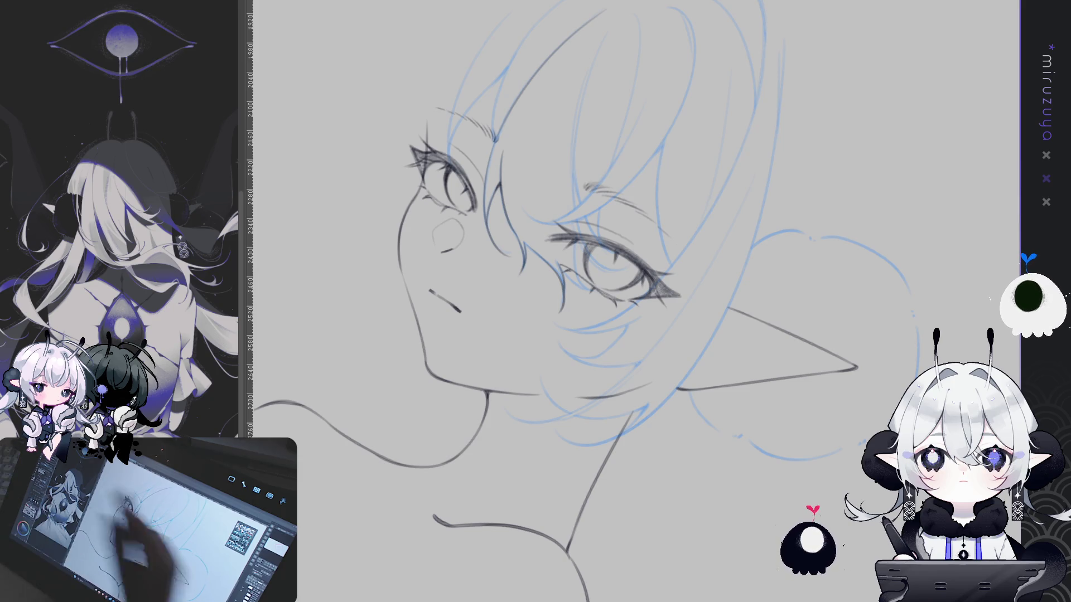
pyautogui.press('-')
pyautogui.press('-')
pyautogui.press('-')
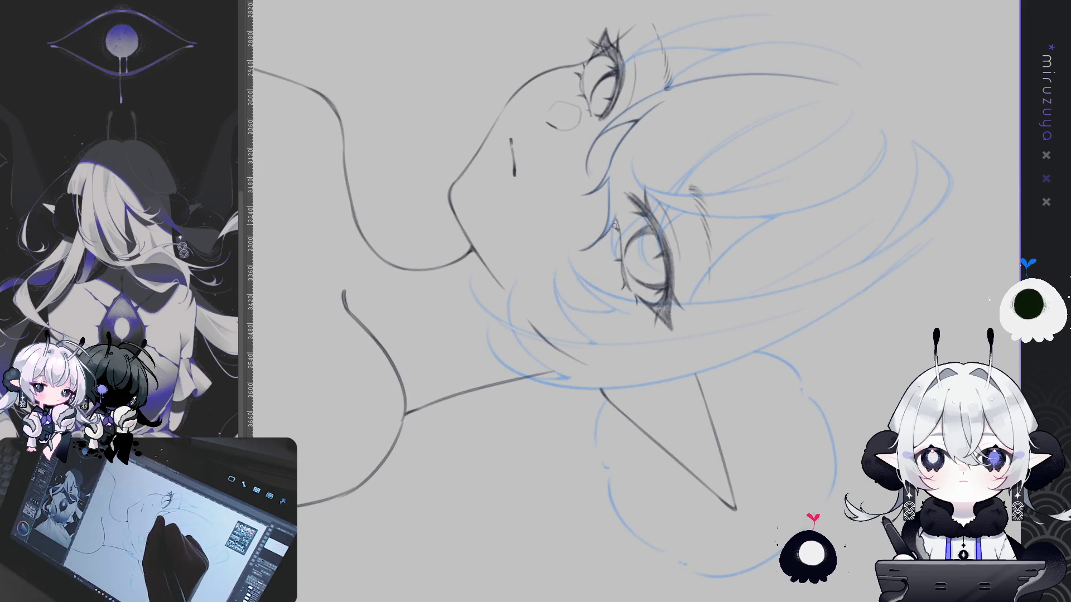
pyautogui.press('Delete')
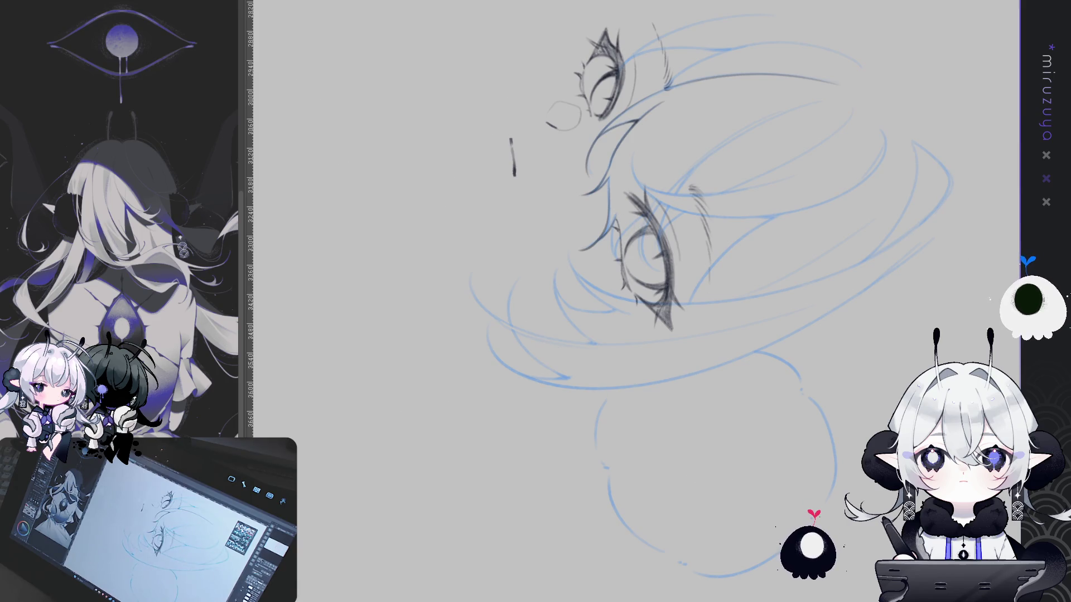
# - Bring the face outline back, hide the eye and lash strokes, and set the face upright
pyautogui.hotkey('ctrl', 'z')
pyautogui.press('Delete')
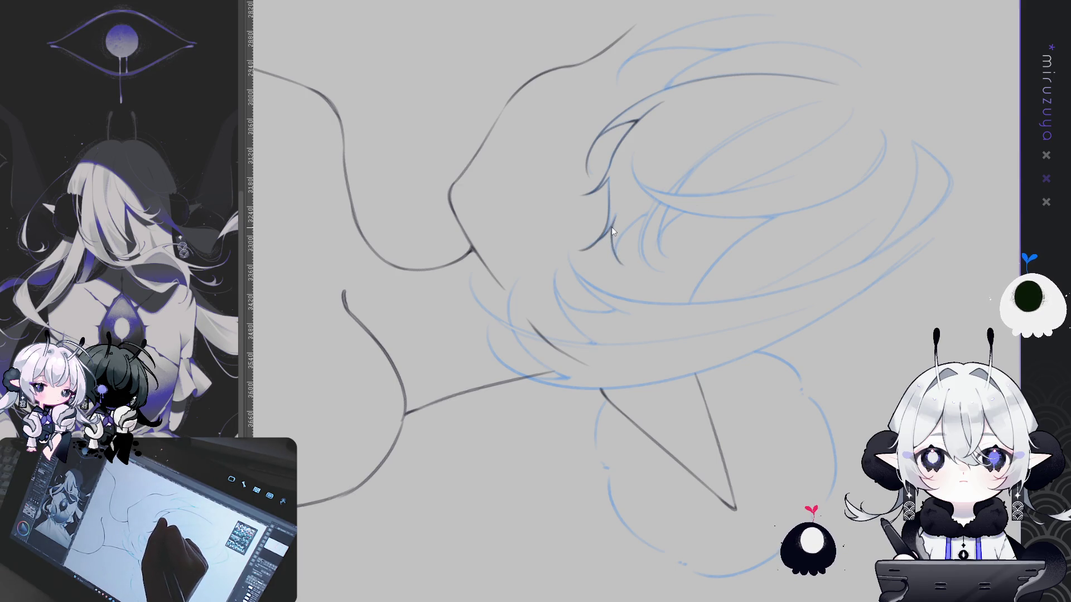
pyautogui.moveTo(611, 232); pyautogui.dragTo(579, 211)
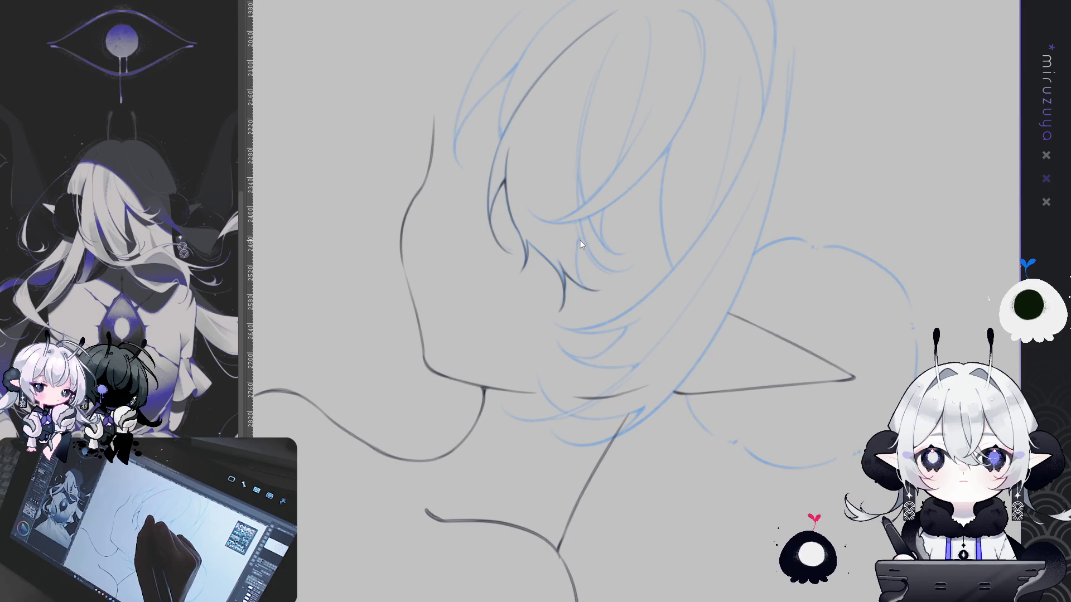
# - Ink a hair strand curving right and try a long strand line down the bangs
pyautogui.moveTo(578, 240)
pyautogui.mouseDown()
pyautogui.moveTo(595, 287)
pyautogui.moveTo(684, 144)
pyautogui.mouseUp()
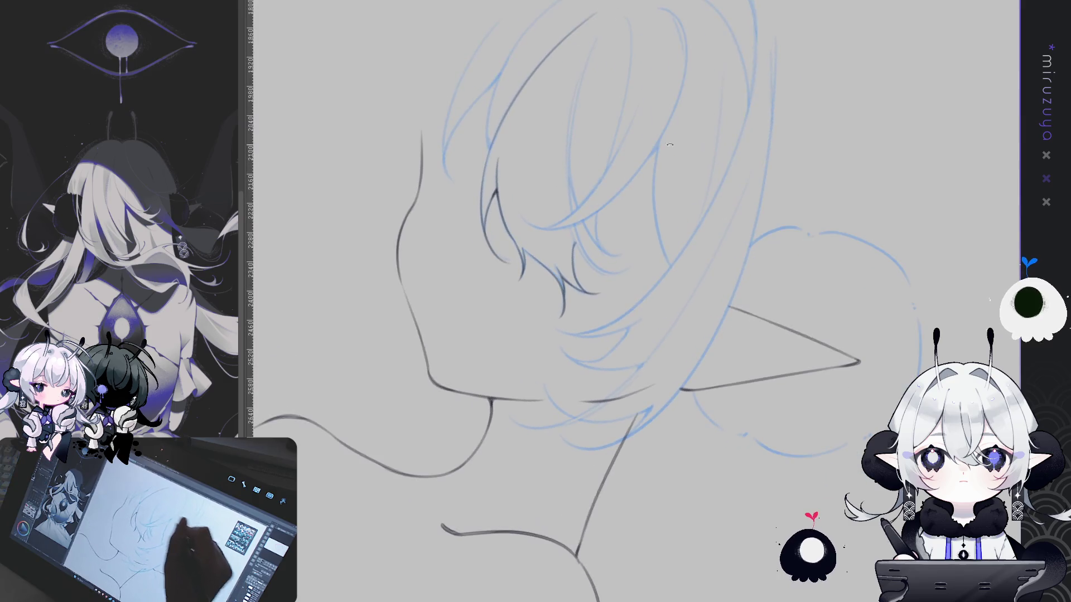
pyautogui.moveTo(601, 96); pyautogui.dragTo(614, 264)
pyautogui.hotkey('ctrl', 'z')
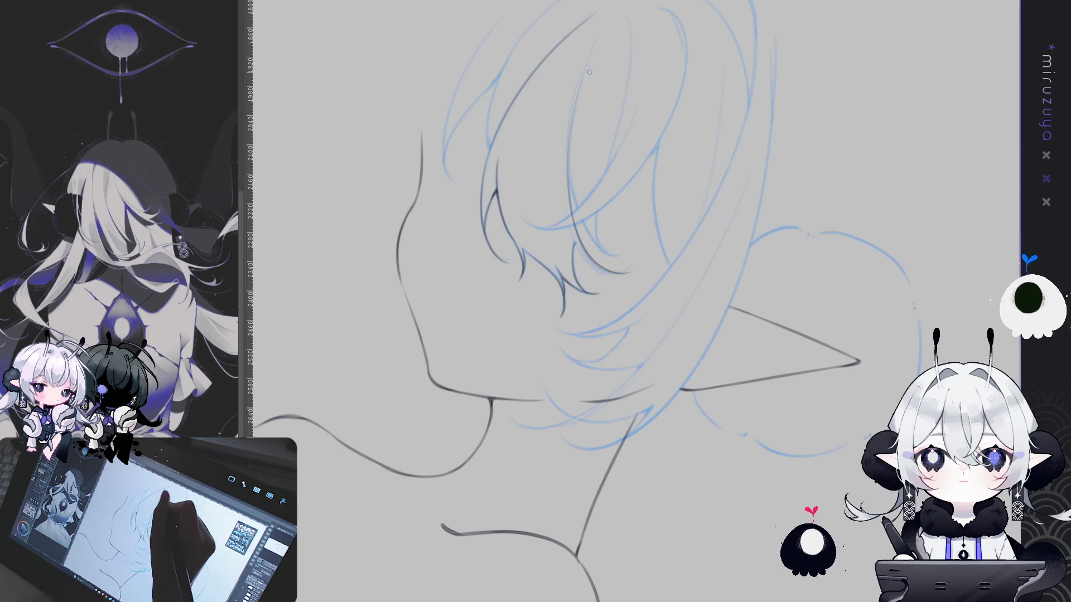
pyautogui.moveTo(578, 92); pyautogui.dragTo(614, 270)
pyautogui.hotkey('ctrl', 'z')
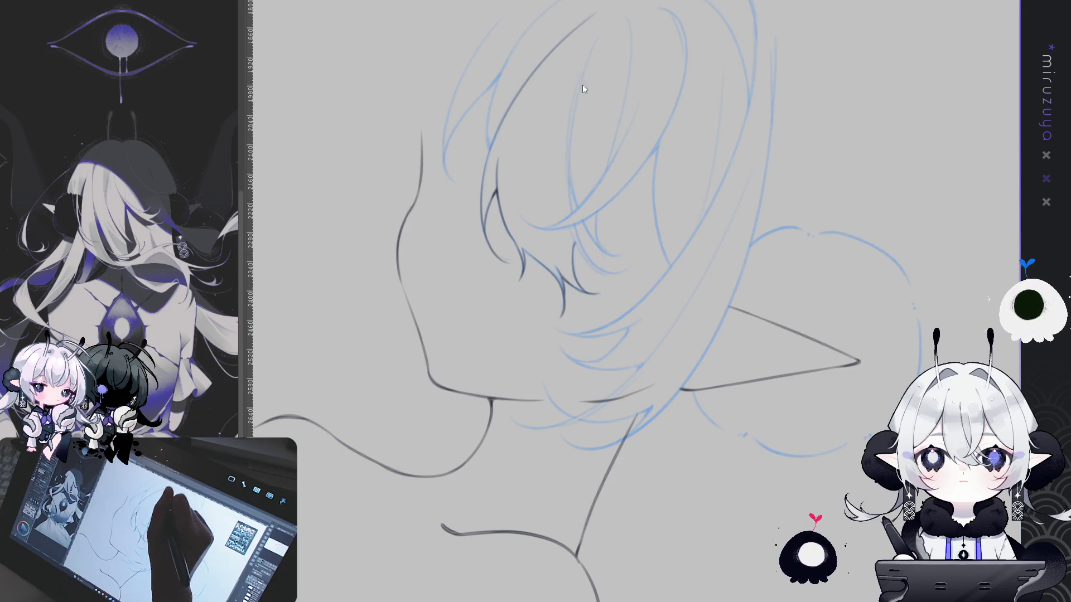
pyautogui.moveTo(580, 92); pyautogui.dragTo(614, 270)
# - Settle the bang strand line, add a thin hair strand, and reset the view upright
pyautogui.hotkey('ctrl', 'z')
pyautogui.moveTo(573, 113); pyautogui.dragTo(607, 273)
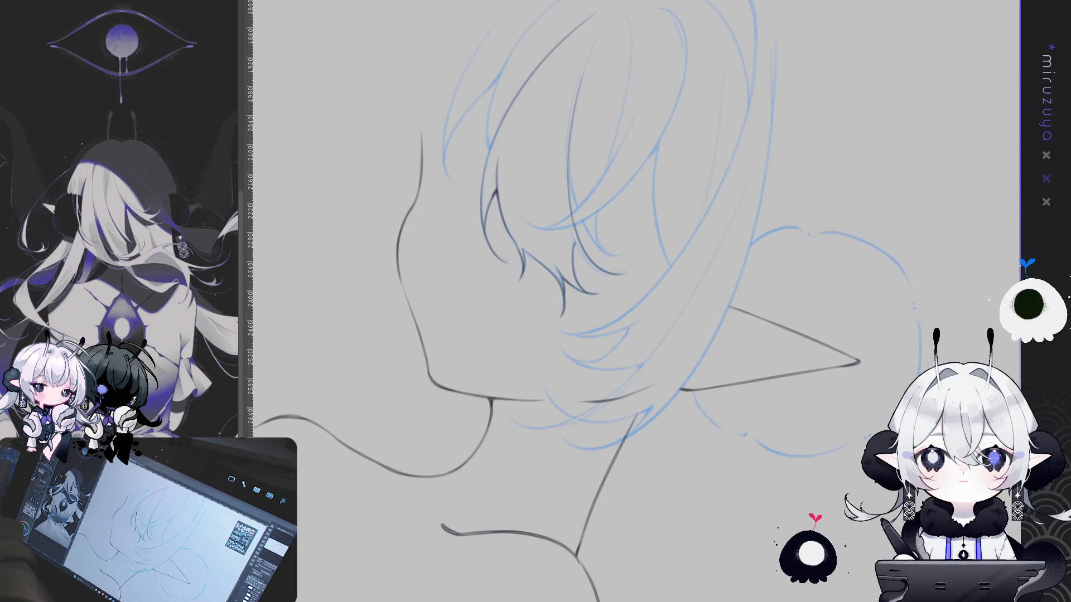
pyautogui.moveTo(613, 312); pyautogui.dragTo(705, 274)
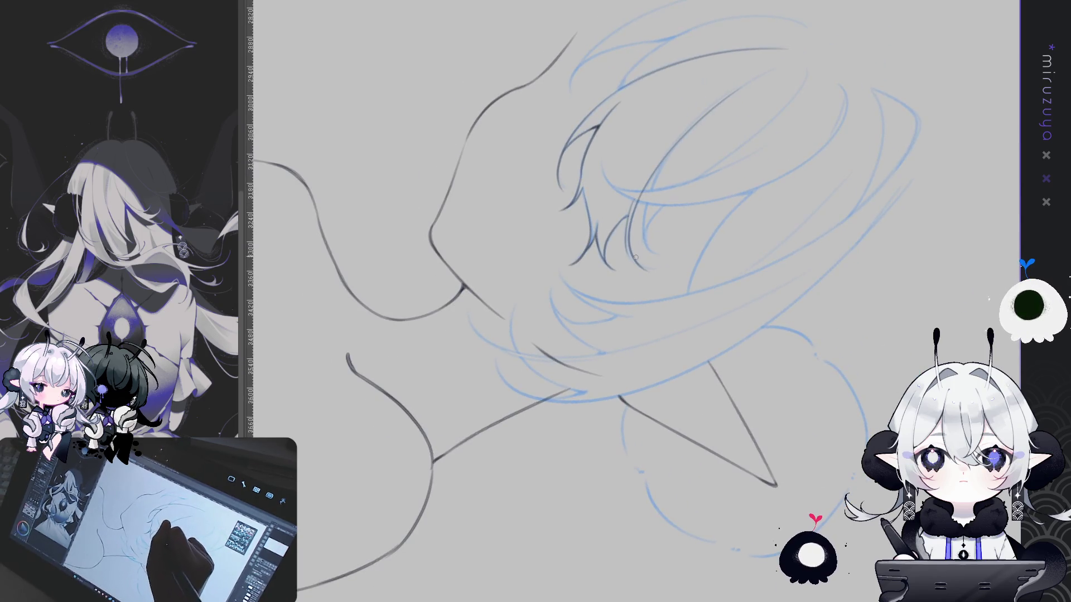
pyautogui.moveTo(641, 266); pyautogui.dragTo(633, 222)
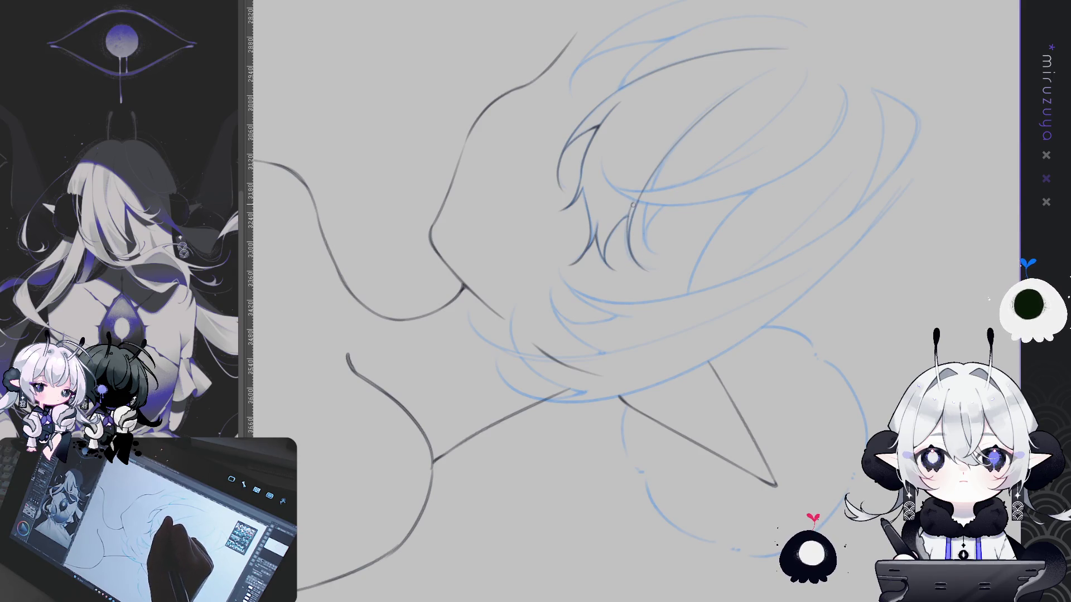
pyautogui.hotkey('ctrl', '@')
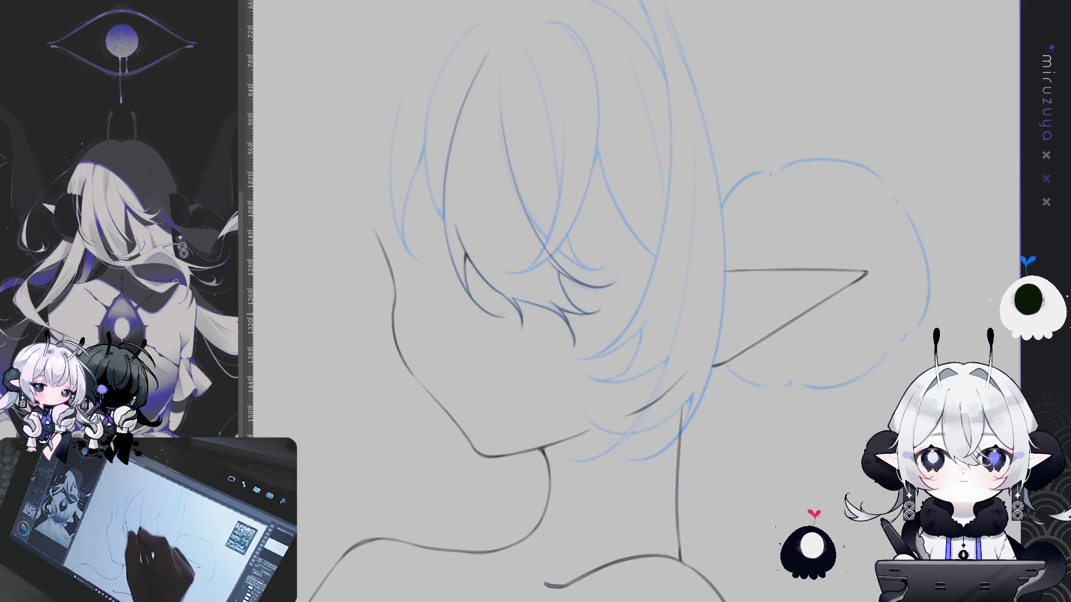
# - Draw a faint strand line down the hair and reposition the head upright
pyautogui.moveTo(559, 271); pyautogui.dragTo(663, 231)
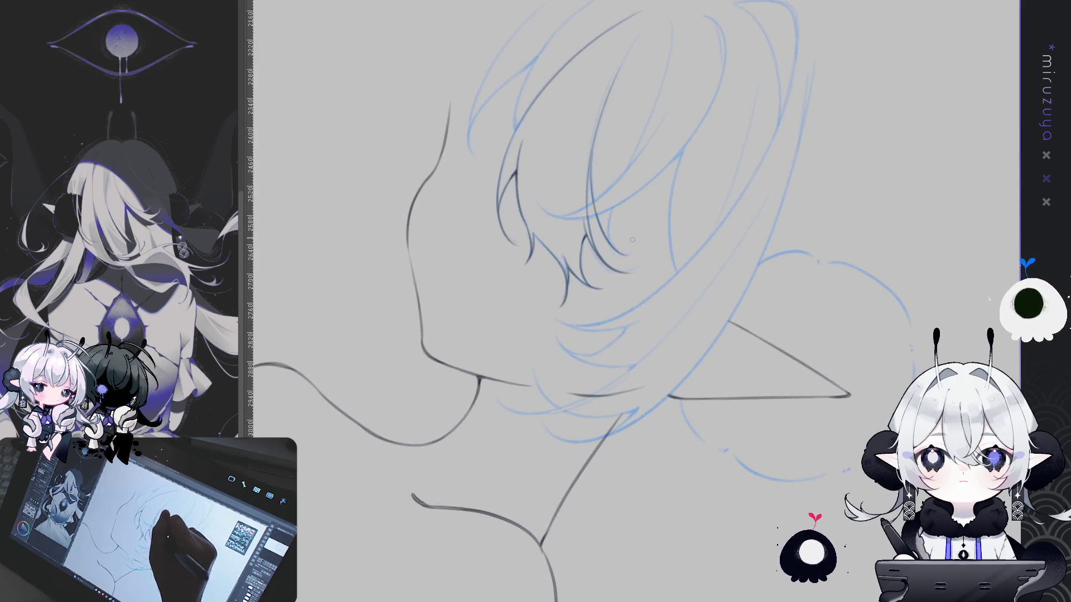
pyautogui.moveTo(592, 151); pyautogui.dragTo(624, 256)
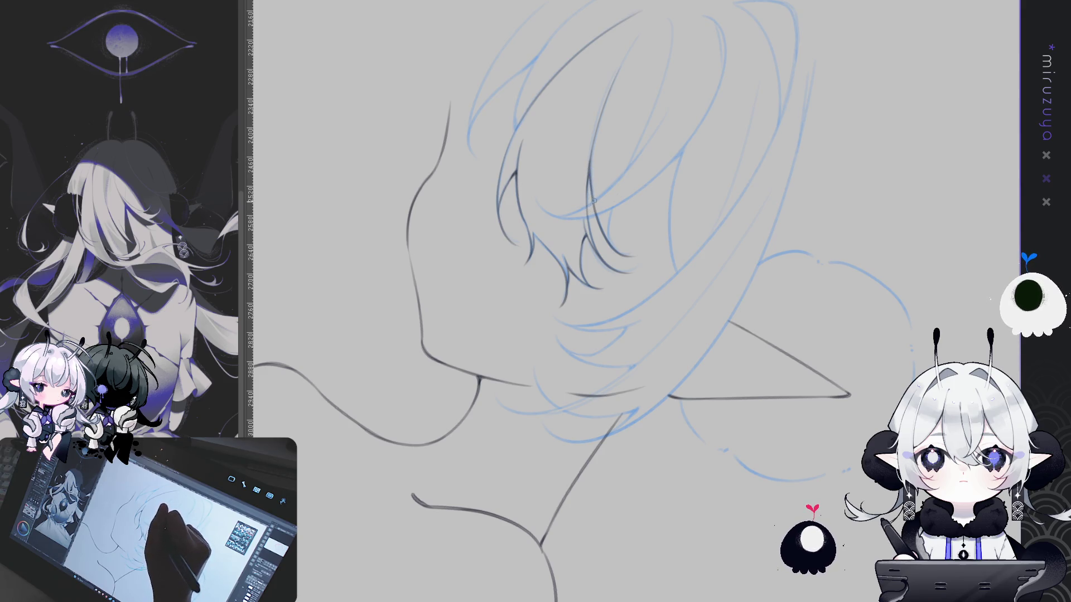
pyautogui.moveTo(592, 191); pyautogui.dragTo(711, 425)
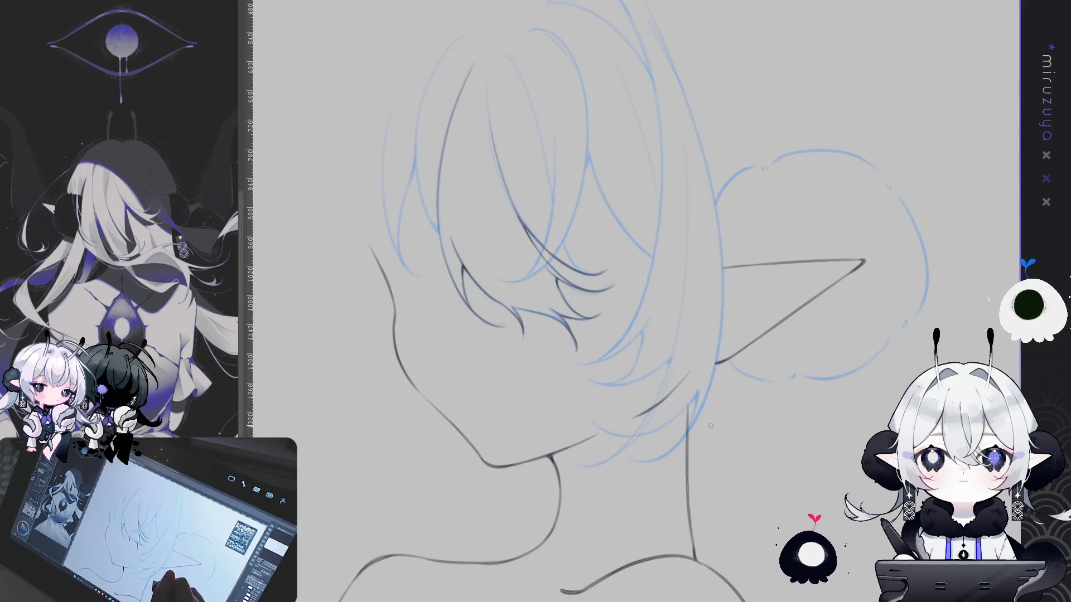
pyautogui.moveTo(598, 302); pyautogui.dragTo(524, 366)
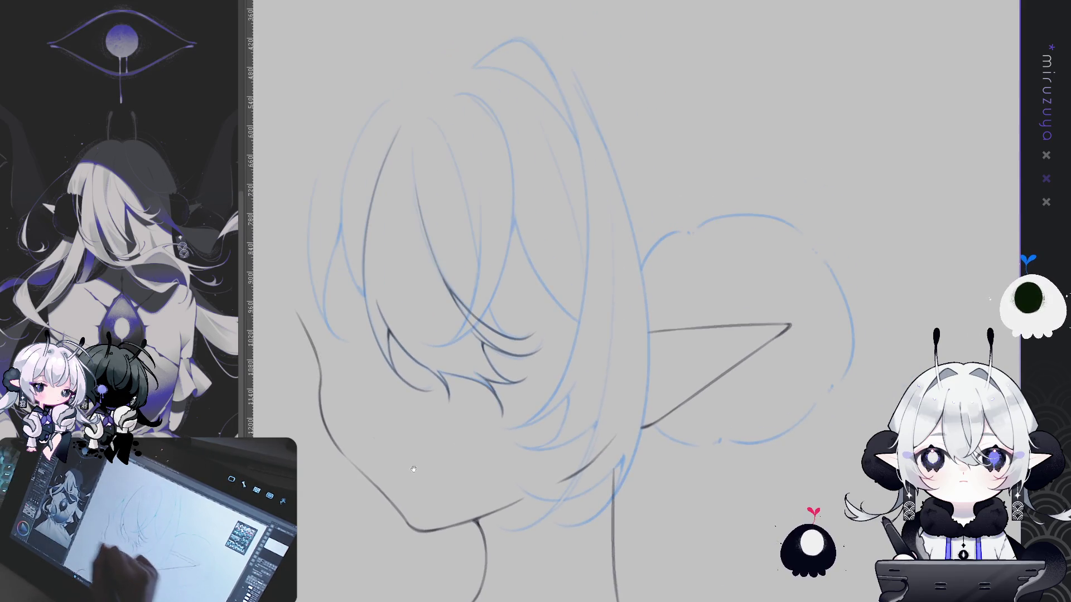
# - Retry a strand line from the top of the bangs, undoing the unsatisfying attempts
pyautogui.moveTo(430, 118); pyautogui.dragTo(445, 133)
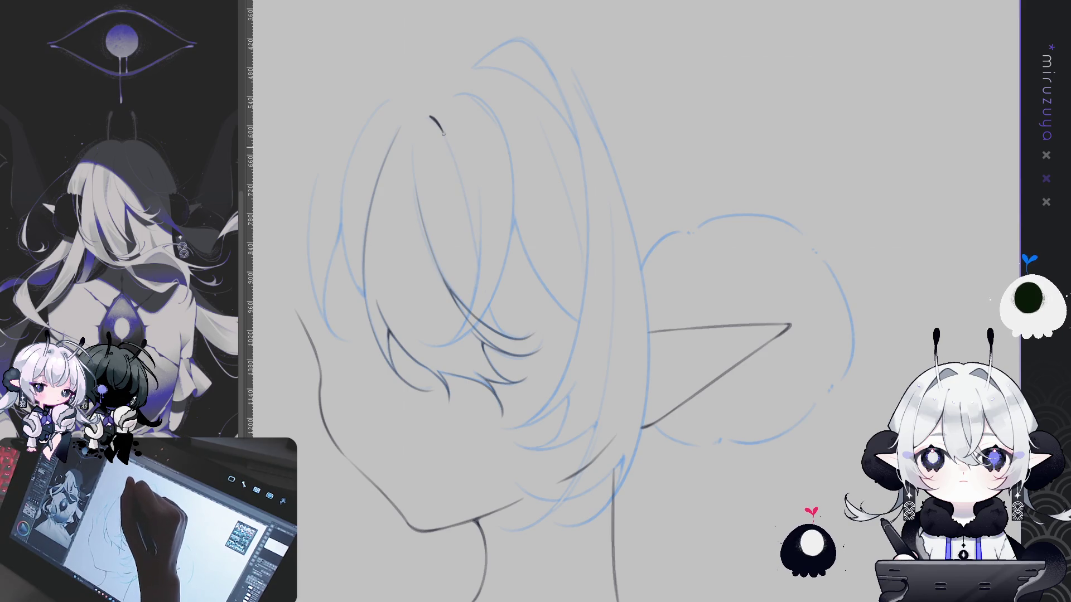
pyautogui.hotkey('ctrl', 'z')
pyautogui.moveTo(439, 127); pyautogui.dragTo(473, 223)
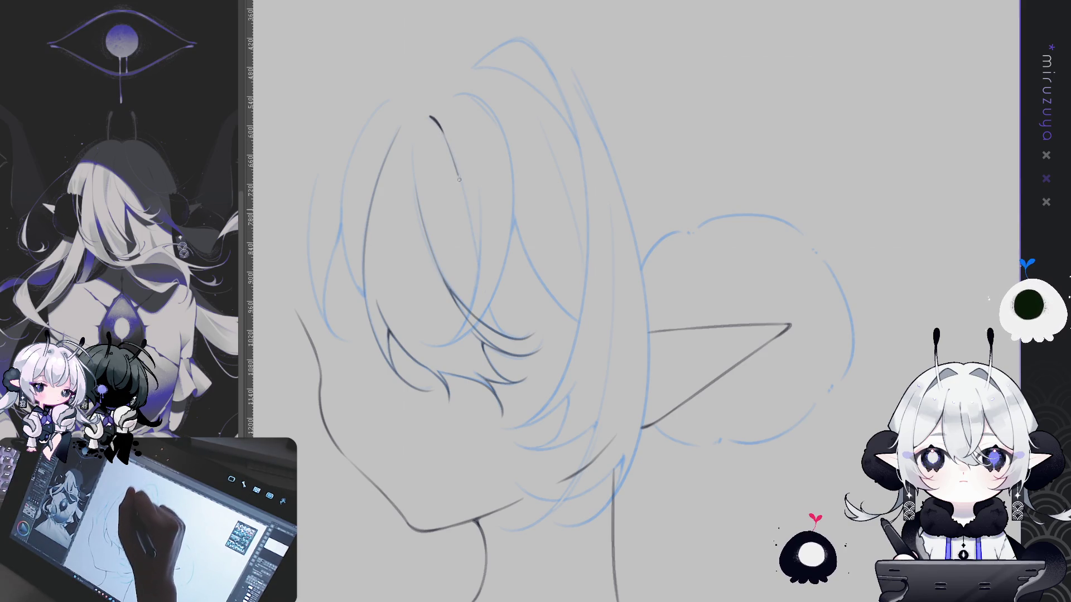
pyautogui.hotkey('ctrl', 'z')
pyautogui.moveTo(444, 135); pyautogui.dragTo(504, 335)
pyautogui.hotkey('ctrl', 'z')
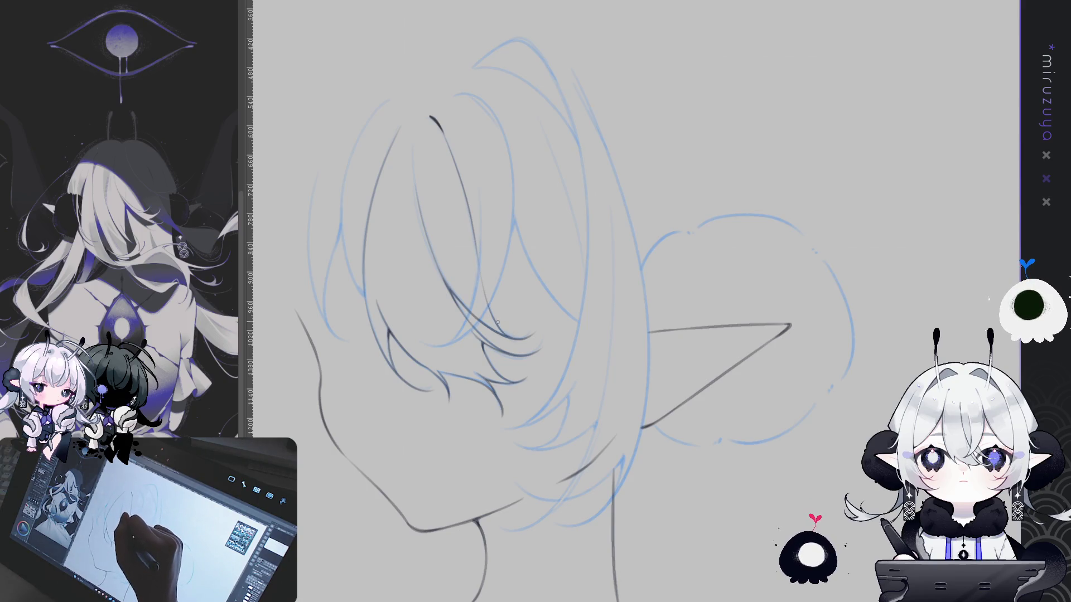
# - Darken the bang strand, add a thin strand line, and extend the left hair line
pyautogui.moveTo(598, 195); pyautogui.dragTo(647, 160)
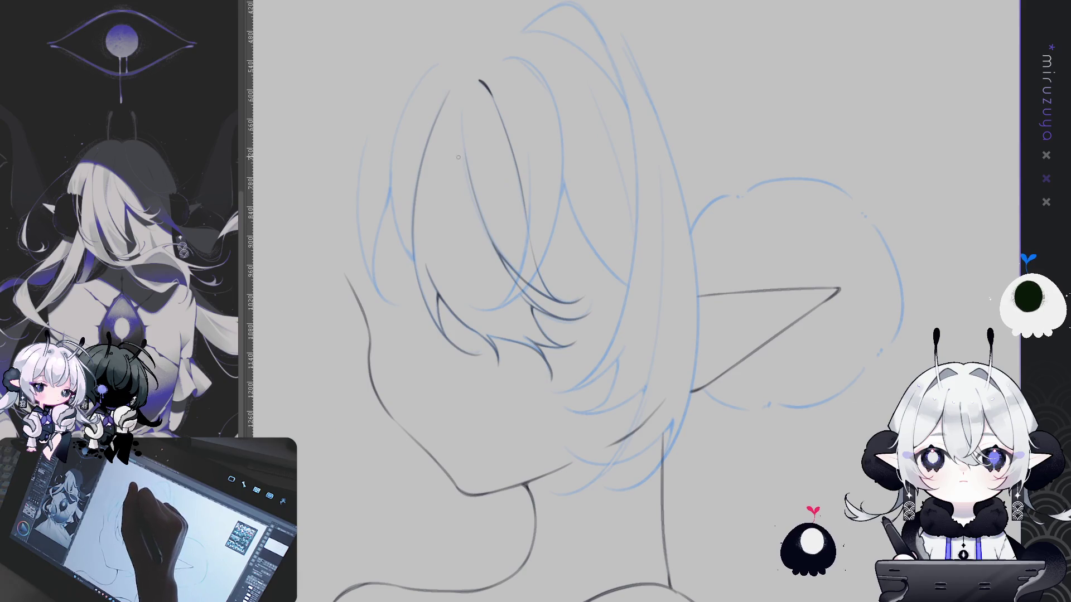
pyautogui.moveTo(474, 209)
pyautogui.mouseDown()
pyautogui.moveTo(502, 271)
pyautogui.moveTo(499, 257)
pyautogui.mouseUp()
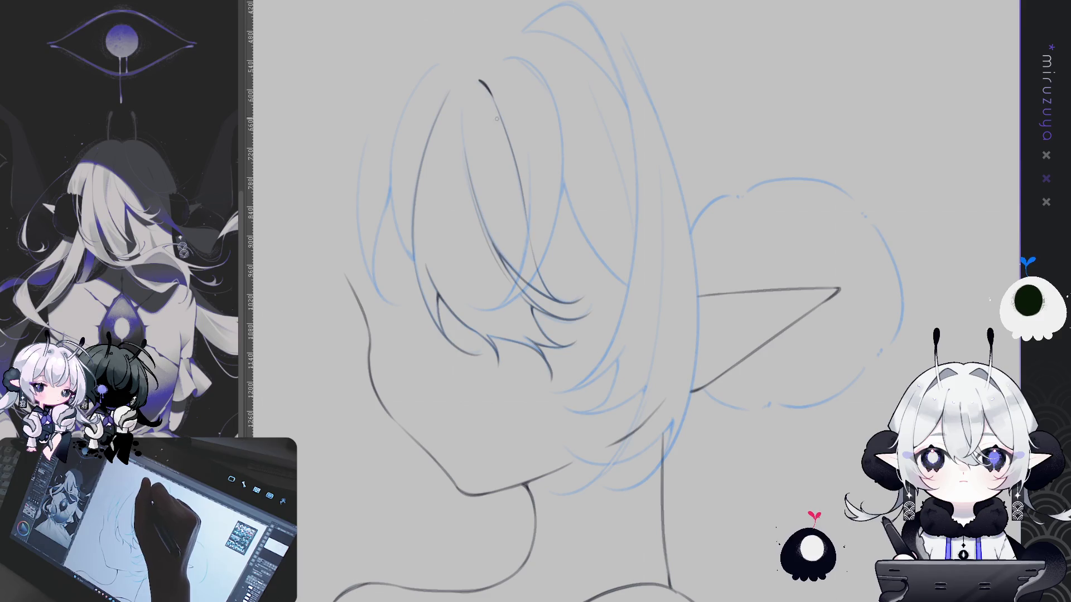
pyautogui.moveTo(502, 136)
pyautogui.mouseDown()
pyautogui.moveTo(527, 247)
pyautogui.moveTo(452, 171)
pyautogui.moveTo(474, 289)
pyautogui.mouseUp()
pyautogui.moveTo(451, 204)
pyautogui.mouseDown()
pyautogui.moveTo(471, 292)
pyautogui.moveTo(466, 271)
pyautogui.mouseUp()
pyautogui.moveTo(637, 223); pyautogui.dragTo(534, 164)
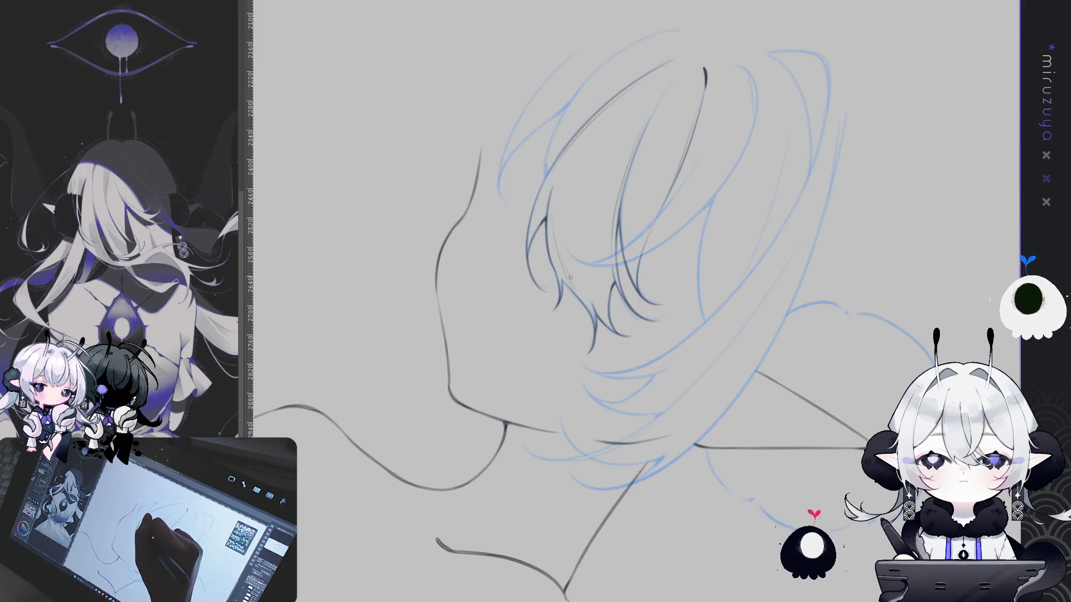
pyautogui.moveTo(837, 313)
pyautogui.mouseDown()
pyautogui.moveTo(850, 340)
pyautogui.moveTo(848, 380)
pyautogui.mouseUp()
pyautogui.moveTo(819, 339); pyautogui.dragTo(803, 329)
pyautogui.moveTo(599, 157); pyautogui.dragTo(612, 167)
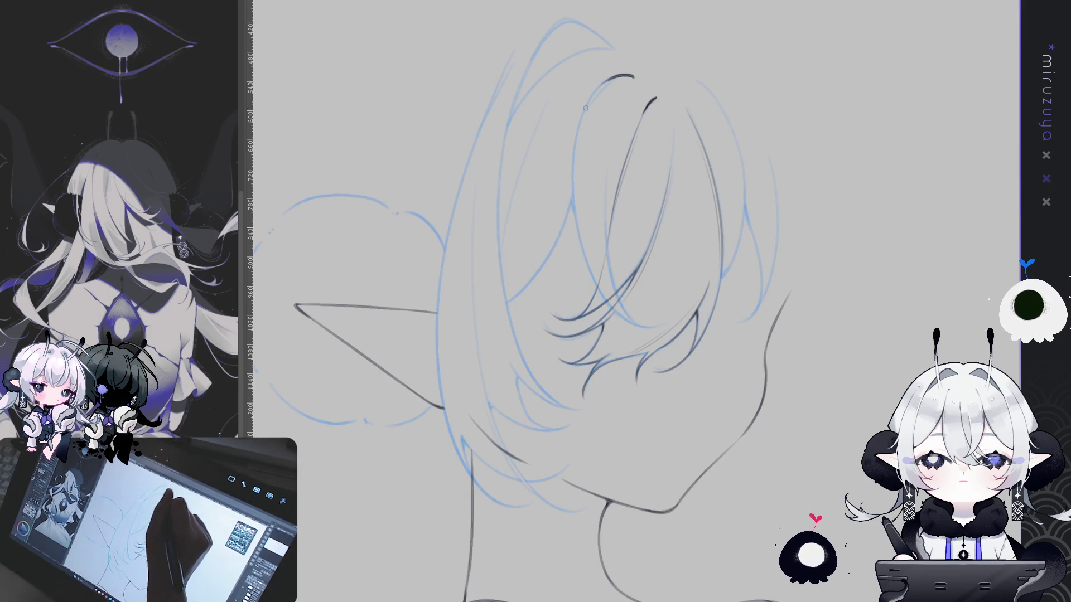
# - Ink a short curve at the hair top and two strands through the hair, redrawing until clean
pyautogui.moveTo(632, 76)
pyautogui.mouseDown()
pyautogui.moveTo(614, 77)
pyautogui.moveTo(628, 79)
pyautogui.mouseUp()
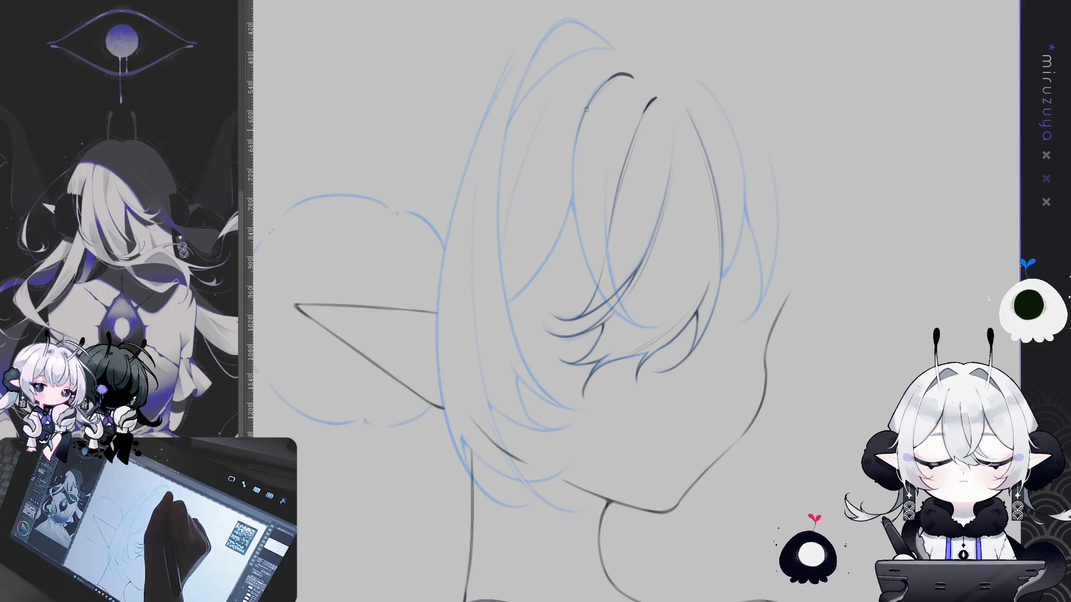
pyautogui.moveTo(583, 140); pyautogui.dragTo(650, 329)
pyautogui.hotkey('ctrl', 'z')
pyautogui.moveTo(573, 162); pyautogui.dragTo(636, 326)
pyautogui.hotkey('ctrl', 'z')
pyautogui.moveTo(575, 134); pyautogui.dragTo(636, 326)
pyautogui.hotkey('ctrl', 'z')
pyautogui.moveTo(573, 134); pyautogui.dragTo(658, 323)
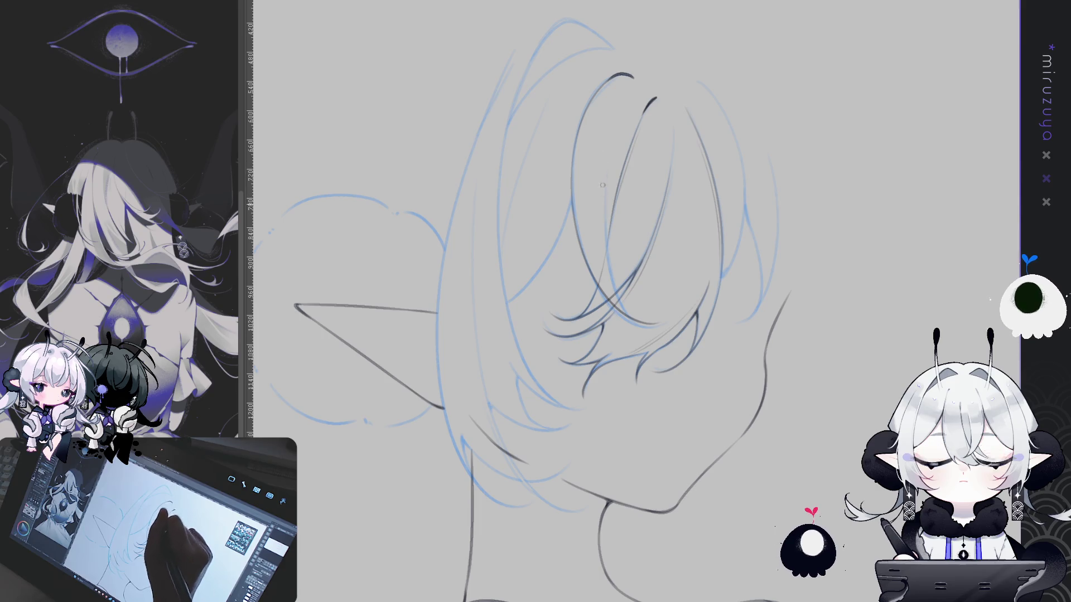
pyautogui.moveTo(603, 222); pyautogui.dragTo(635, 324)
pyautogui.hotkey('ctrl', 'z')
pyautogui.moveTo(603, 186); pyautogui.dragTo(619, 299)
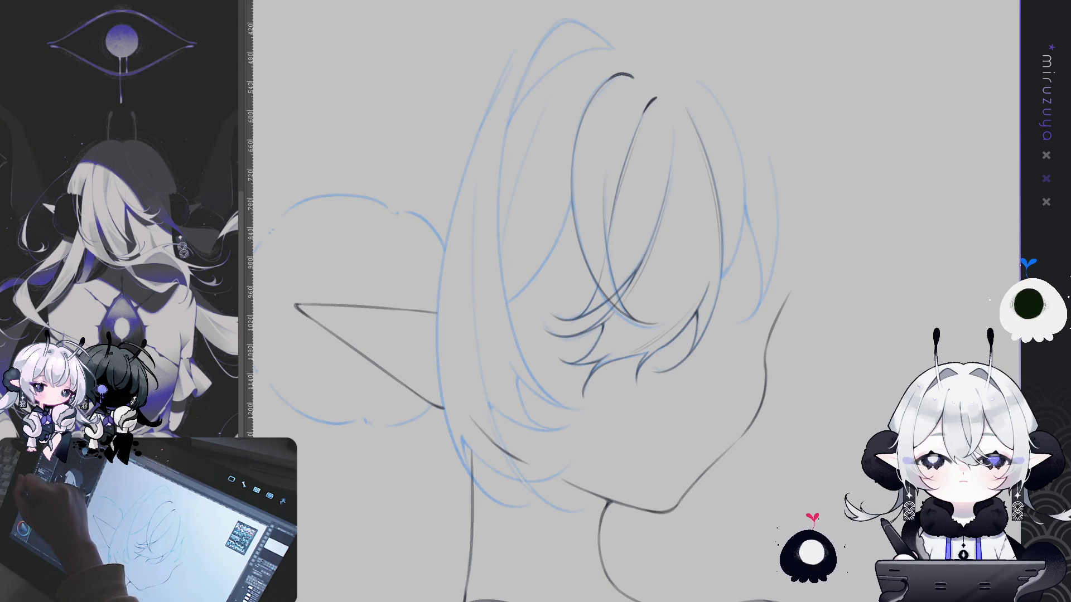
# - Rotate the view to a profile angle and ink a strand line along the bangs
pyautogui.moveTo(849, 234)
pyautogui.mouseDown()
pyautogui.moveTo(864, 315)
pyautogui.moveTo(744, 367)
pyautogui.moveTo(730, 239)
pyautogui.mouseUp()
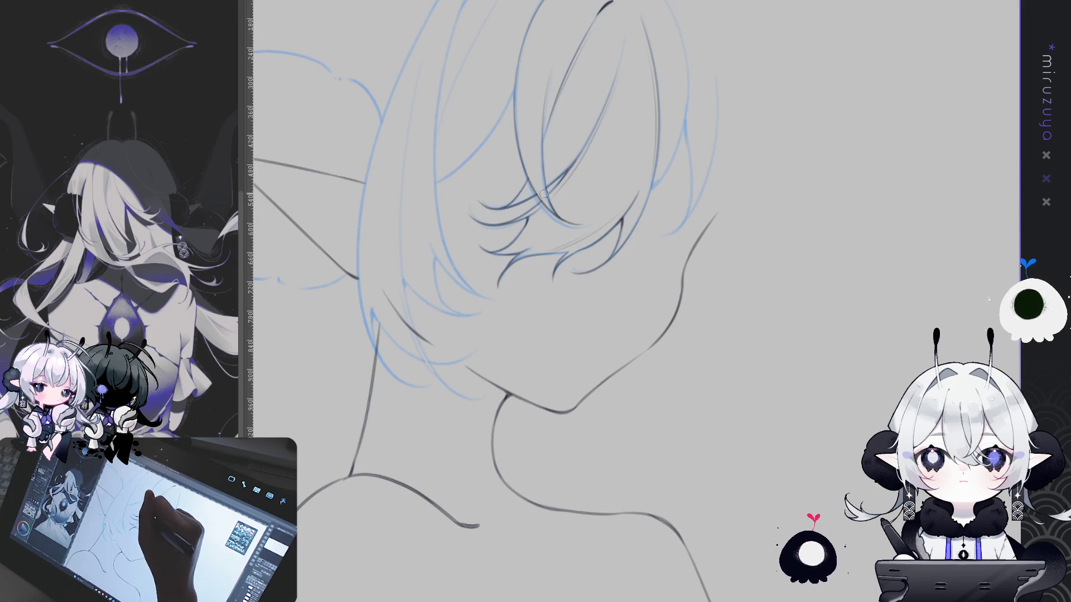
pyautogui.moveTo(537, 190)
pyautogui.mouseDown()
pyautogui.moveTo(564, 223)
pyautogui.moveTo(787, 187)
pyautogui.mouseUp()
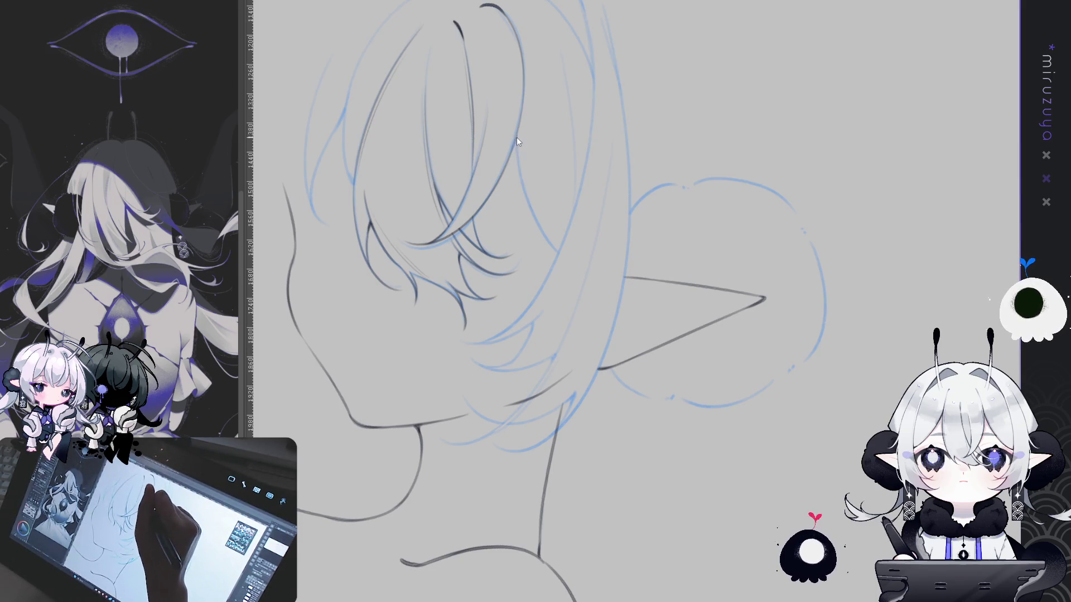
pyautogui.moveTo(516, 136); pyautogui.dragTo(557, 251)
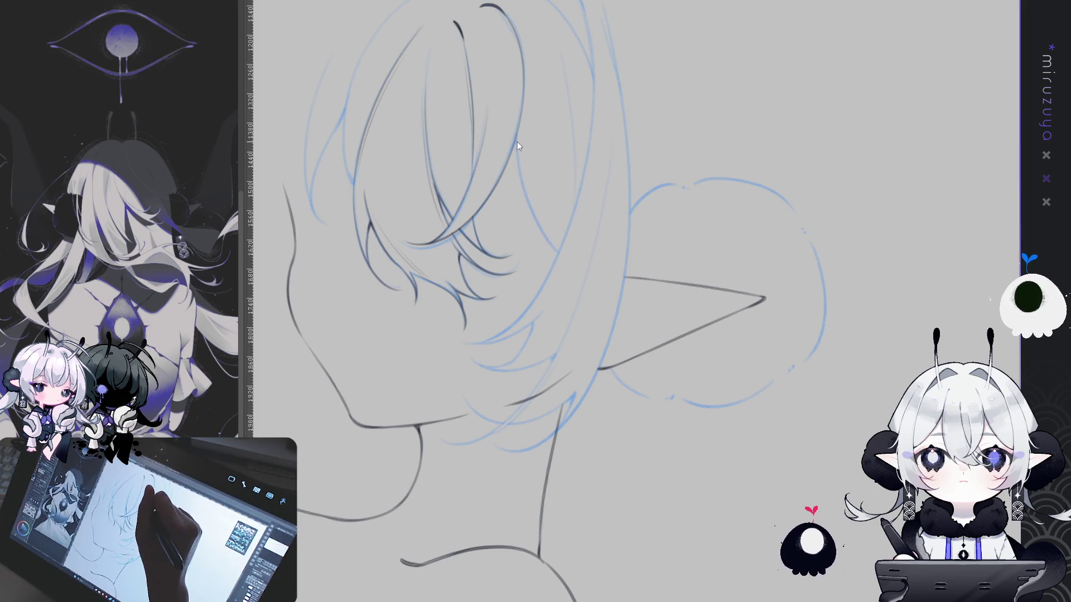
pyautogui.hotkey('ctrl', 'z')
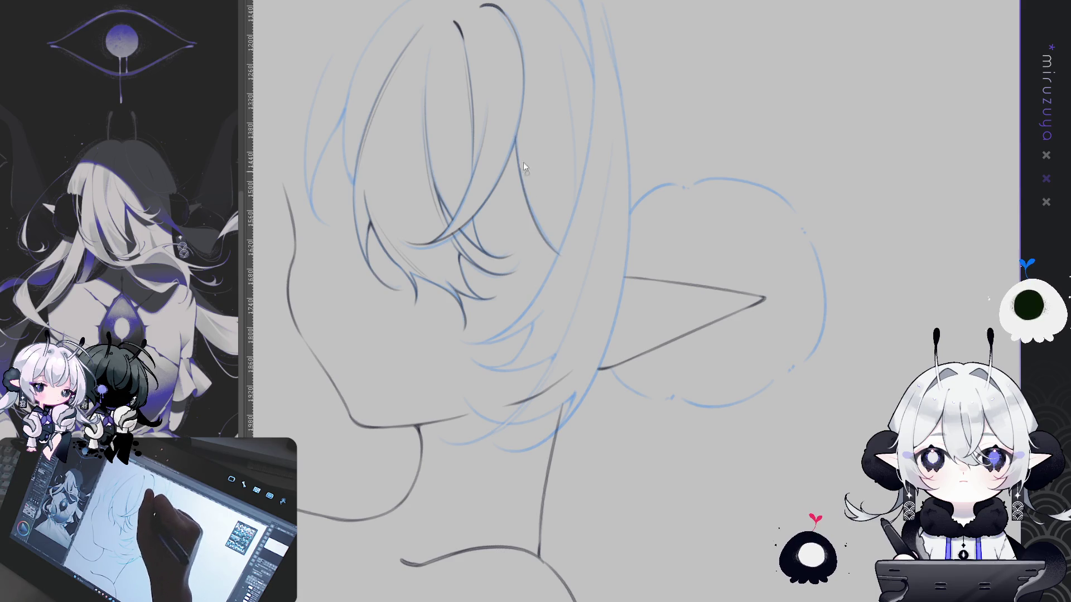
pyautogui.moveTo(515, 135); pyautogui.dragTo(561, 256)
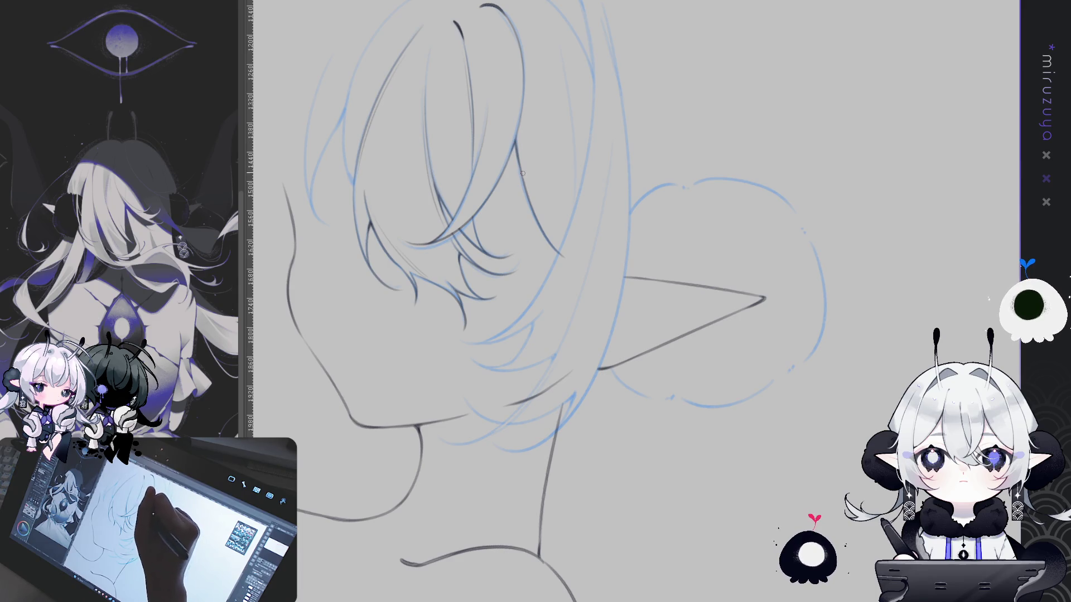
# - Ink the upper left hair outline, redoing the stroke several times
pyautogui.moveTo(651, 301); pyautogui.dragTo(736, 341)
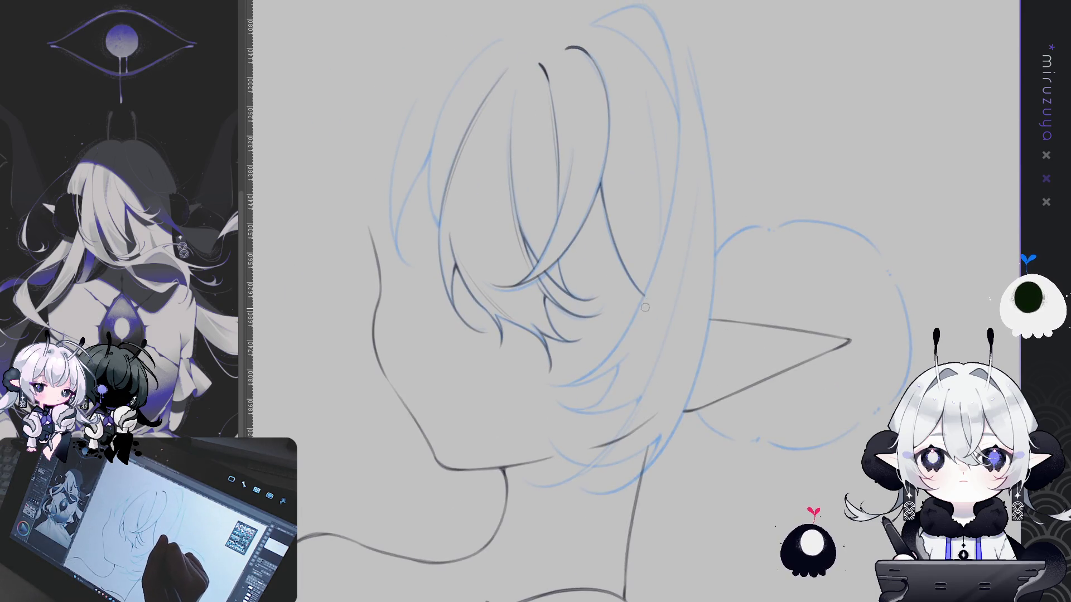
pyautogui.moveTo(649, 320); pyautogui.dragTo(736, 347)
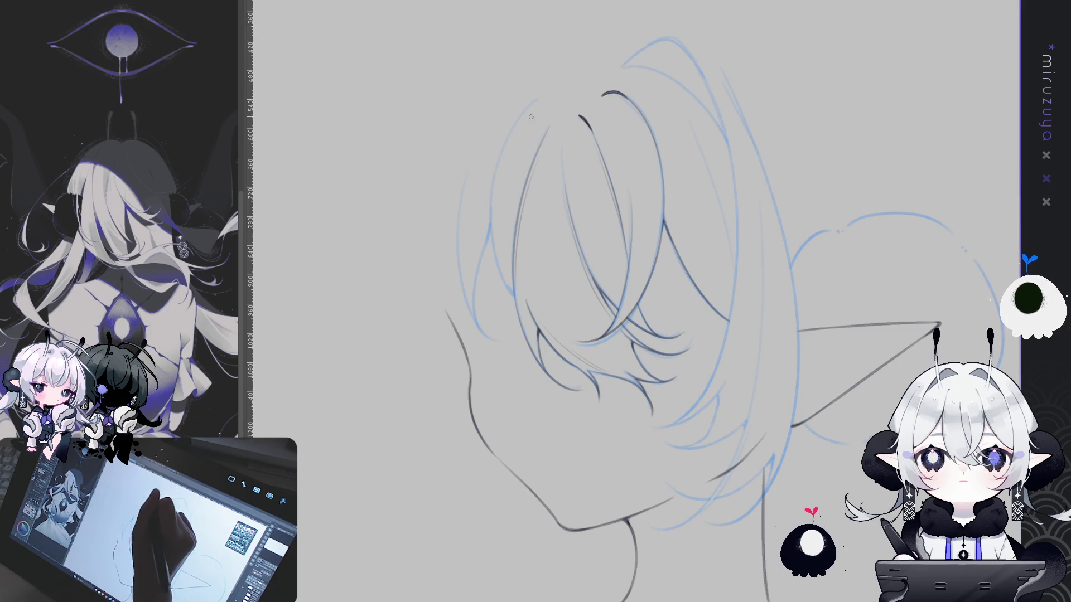
pyautogui.hotkey('ctrl', 'z')
pyautogui.moveTo(505, 144); pyautogui.dragTo(515, 302)
pyautogui.hotkey('ctrl', 'z')
pyautogui.moveTo(535, 101); pyautogui.dragTo(505, 273)
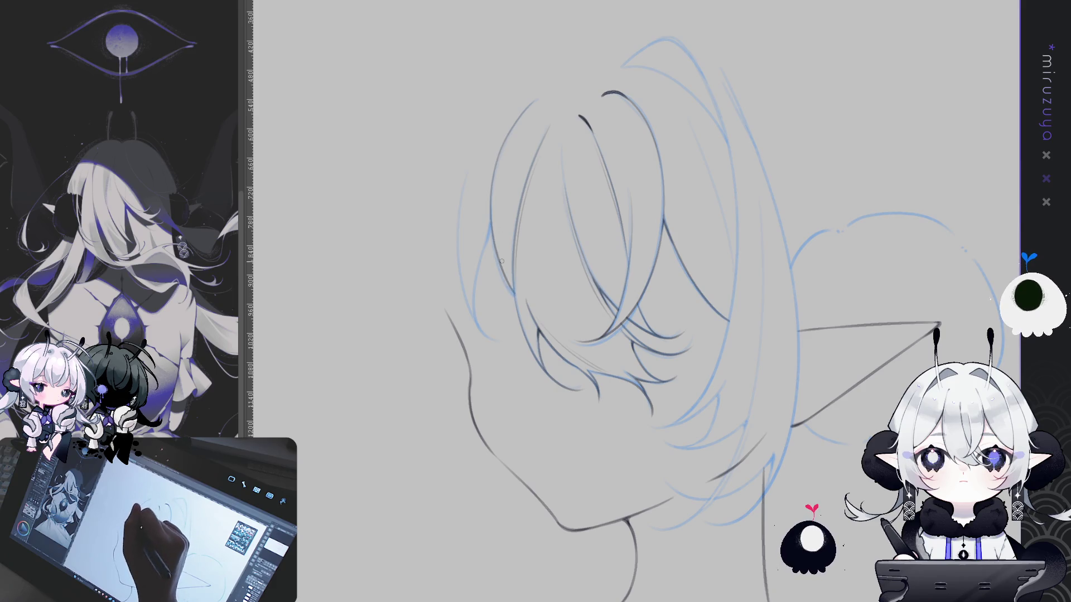
pyautogui.hotkey('ctrl', 'z')
pyautogui.moveTo(526, 107); pyautogui.dragTo(508, 279)
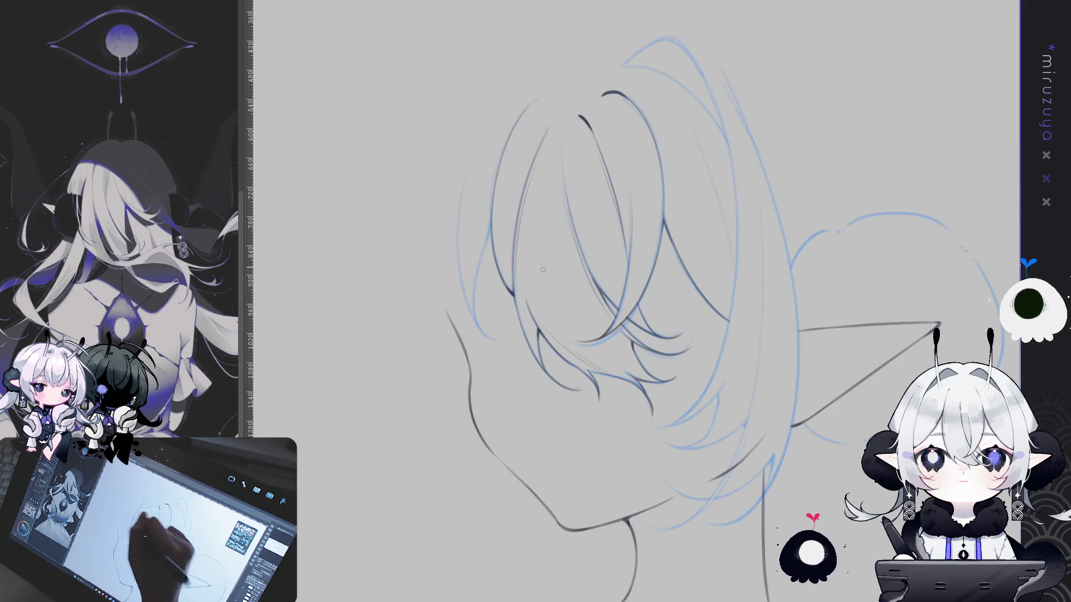
# - Extend the left hair outline downward and finish it with a darker stroke
pyautogui.scroll(-2, 636, 301)
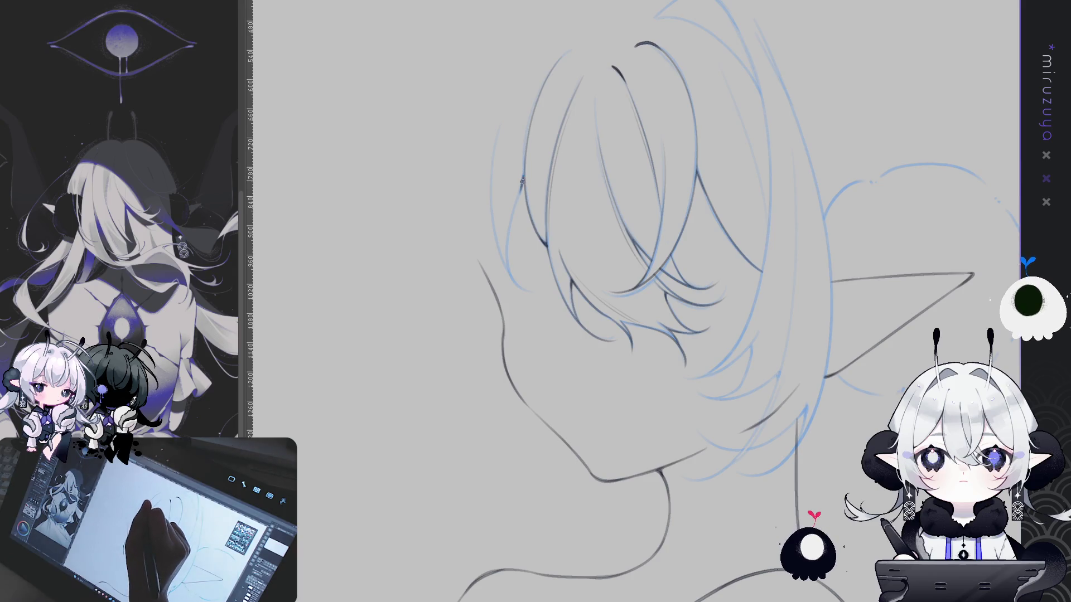
pyautogui.moveTo(523, 178); pyautogui.dragTo(510, 284)
pyautogui.moveTo(525, 179)
pyautogui.mouseDown()
pyautogui.moveTo(512, 213)
pyautogui.moveTo(530, 292)
pyautogui.mouseUp()
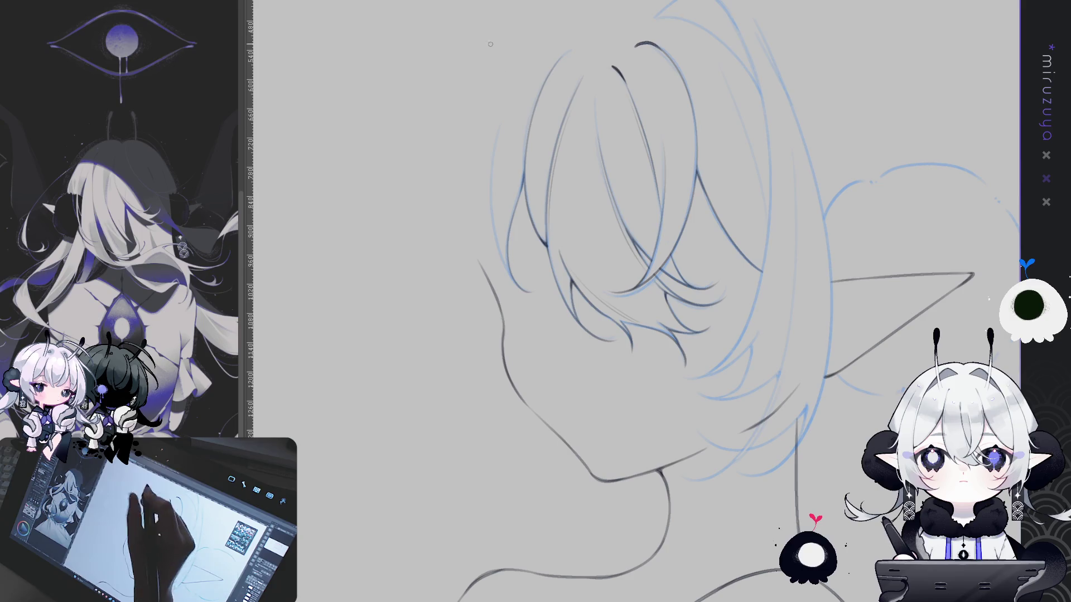
pyautogui.hotkey('ctrl', 'z')
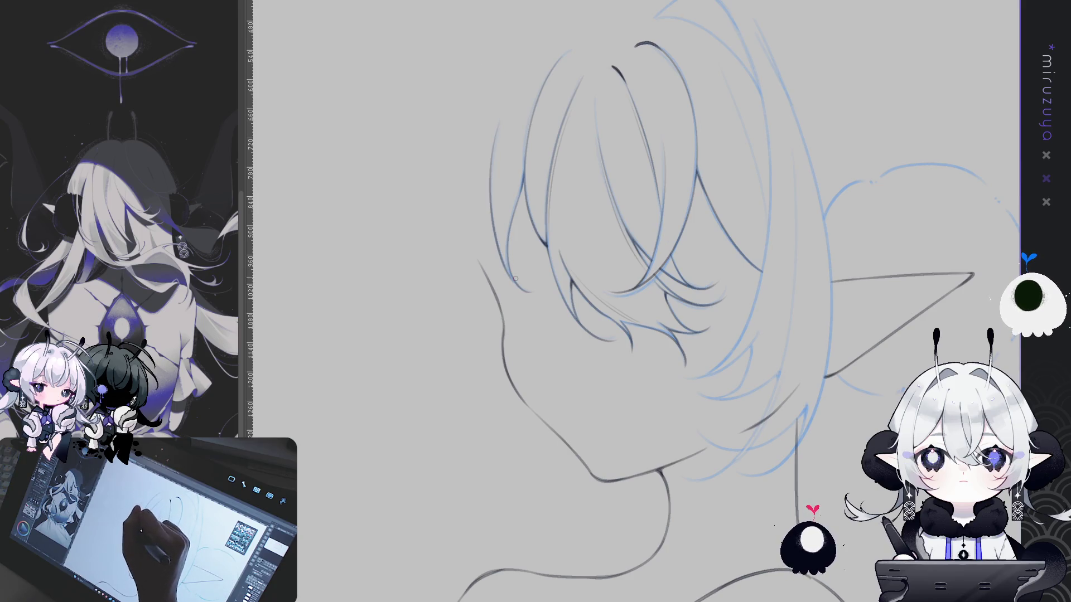
pyautogui.moveTo(498, 137); pyautogui.dragTo(505, 262)
pyautogui.hotkey('ctrl', 'z')
pyautogui.moveTo(500, 127); pyautogui.dragTo(503, 246)
pyautogui.moveTo(496, 138); pyautogui.dragTo(508, 267)
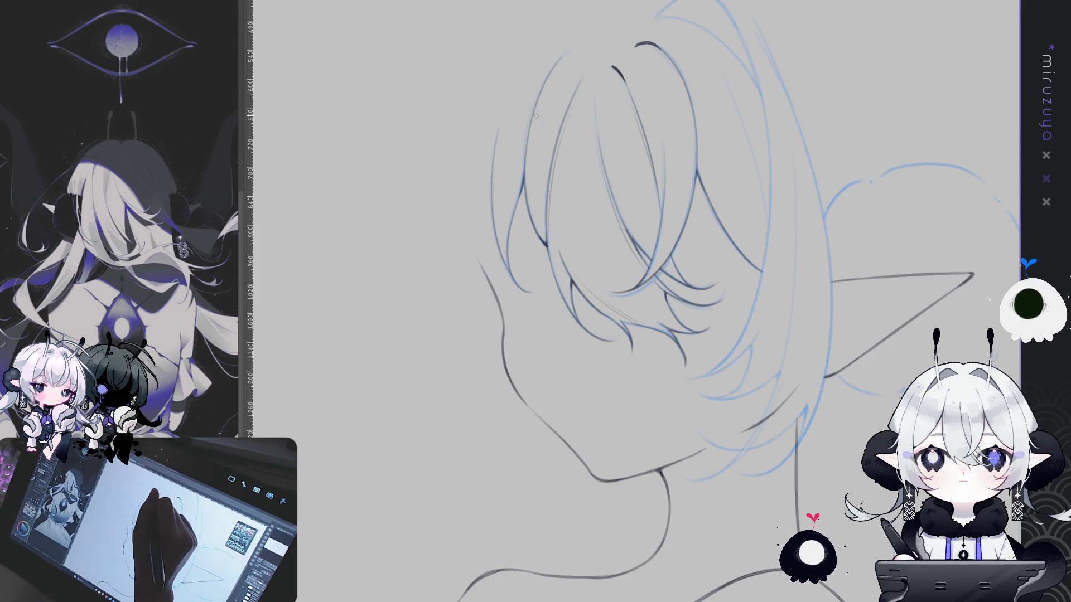
pyautogui.moveTo(793, 267); pyautogui.dragTo(649, 286)
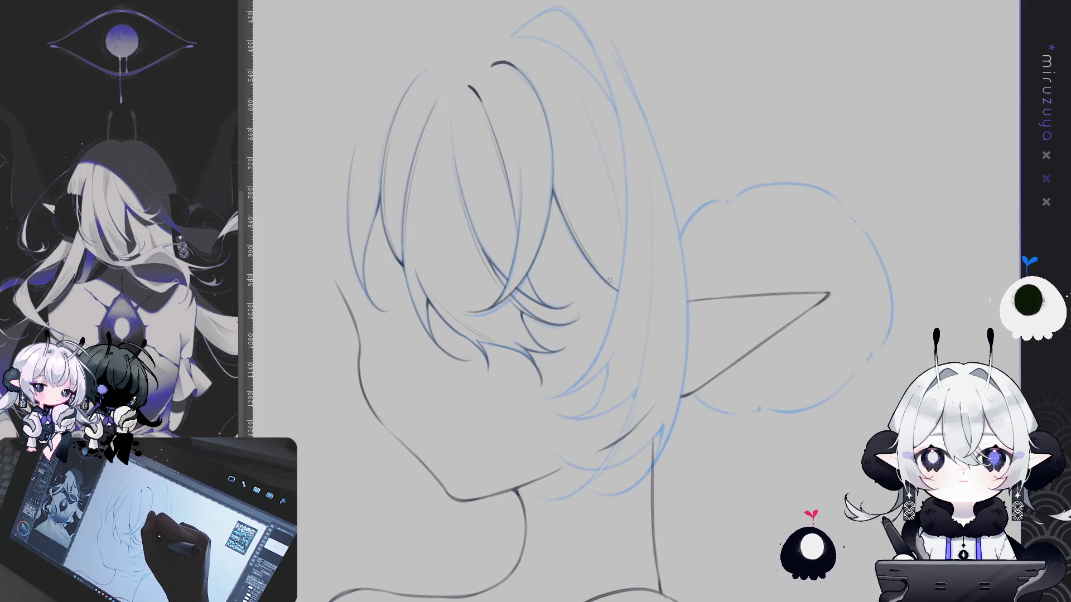
# - Ink strands running down from the top hair curve, retrying until they reach further down
pyautogui.scroll(3, 568, 95)
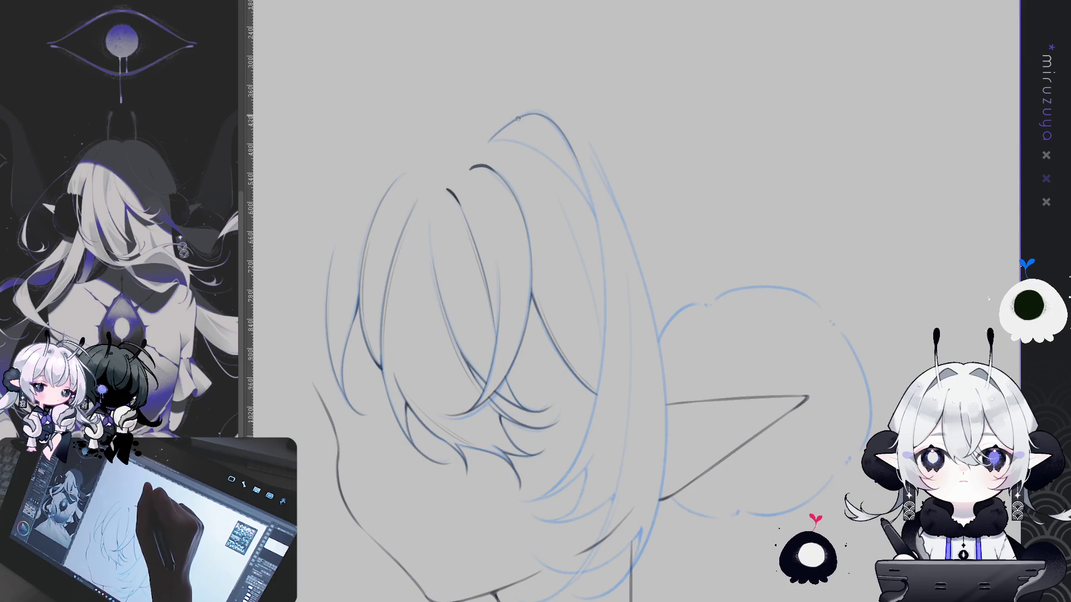
pyautogui.moveTo(555, 120)
pyautogui.mouseDown()
pyautogui.moveTo(576, 147)
pyautogui.moveTo(591, 209)
pyautogui.mouseUp()
pyautogui.hotkey('ctrl', 'z')
pyautogui.moveTo(569, 146); pyautogui.dragTo(596, 231)
pyautogui.hotkey('ctrl', 'z')
pyautogui.moveTo(573, 153); pyautogui.dragTo(604, 262)
pyautogui.moveTo(567, 142); pyautogui.dragTo(603, 243)
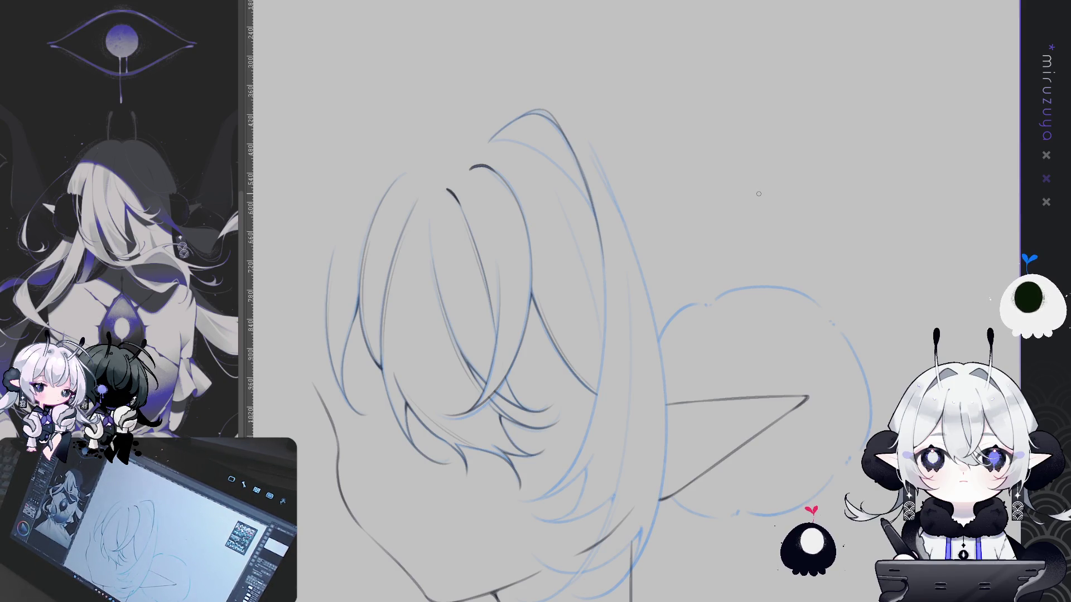
# - Ink two strands sweeping down-right from the hair top, then mirror the canvas horizontally
pyautogui.moveTo(758, 194)
pyautogui.mouseDown()
pyautogui.moveTo(798, 191)
pyautogui.moveTo(704, 91)
pyautogui.mouseUp()
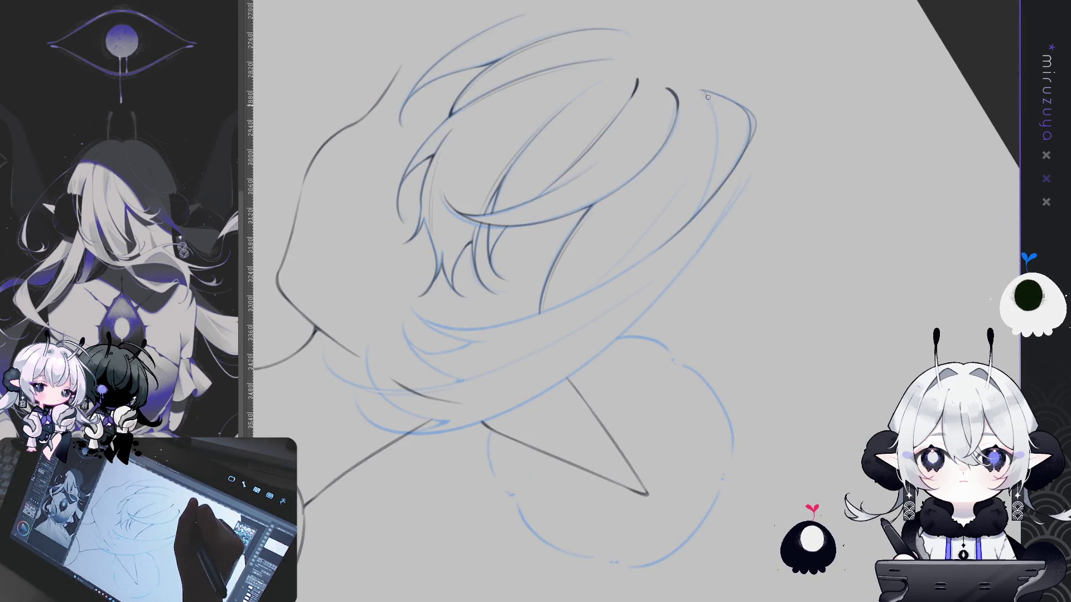
pyautogui.moveTo(683, 221)
pyautogui.mouseDown()
pyautogui.moveTo(711, 439)
pyautogui.moveTo(681, 428)
pyautogui.mouseUp()
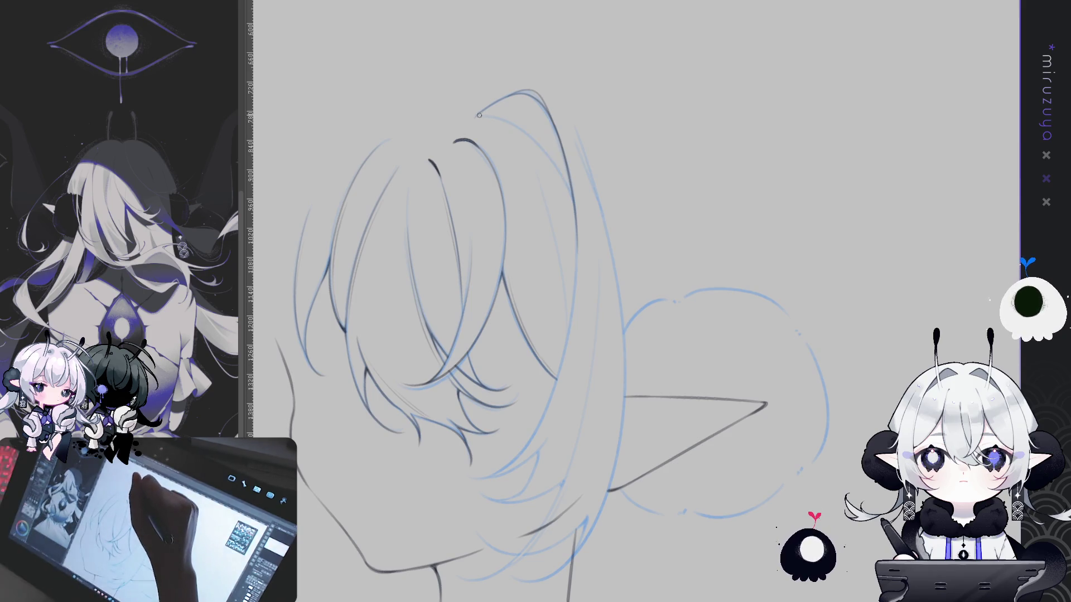
pyautogui.moveTo(479, 115); pyautogui.dragTo(564, 173)
pyautogui.moveTo(477, 115); pyautogui.dragTo(565, 175)
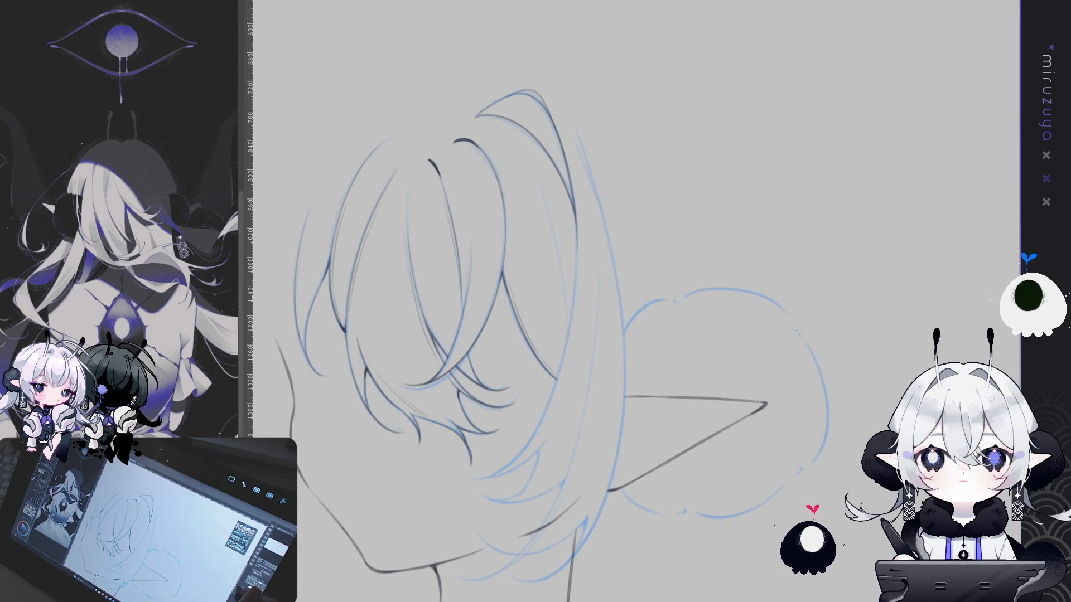
pyautogui.press('-')
pyautogui.press('h')
pyautogui.press('^')
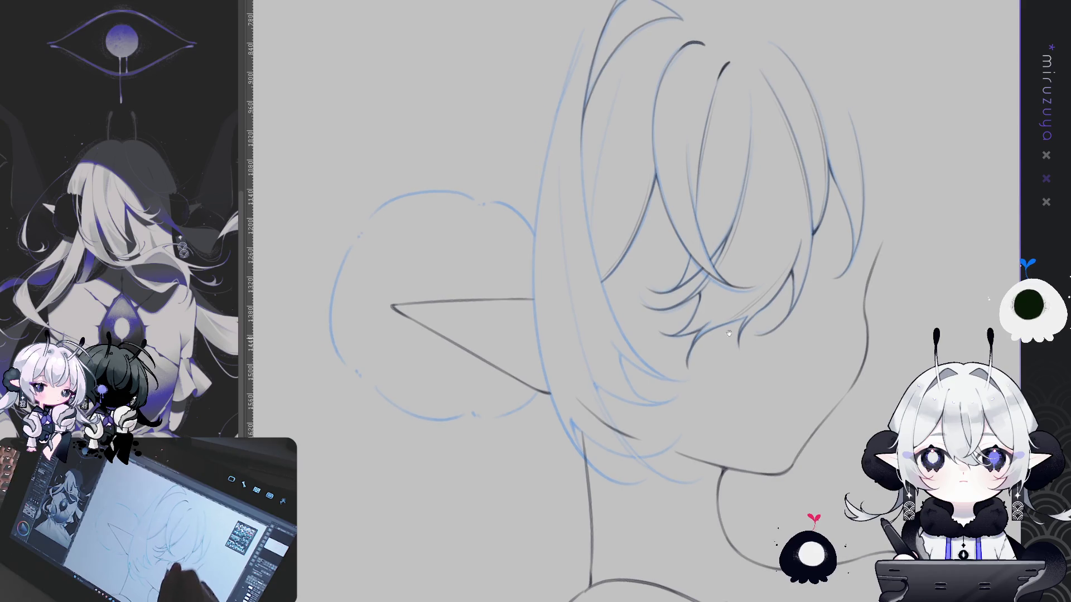
# - Try a thin hair strand, then rotate the canvas so the ear sits on the right
pyautogui.moveTo(581, 122); pyautogui.dragTo(592, 245)
pyautogui.hotkey('ctrl', 'z')
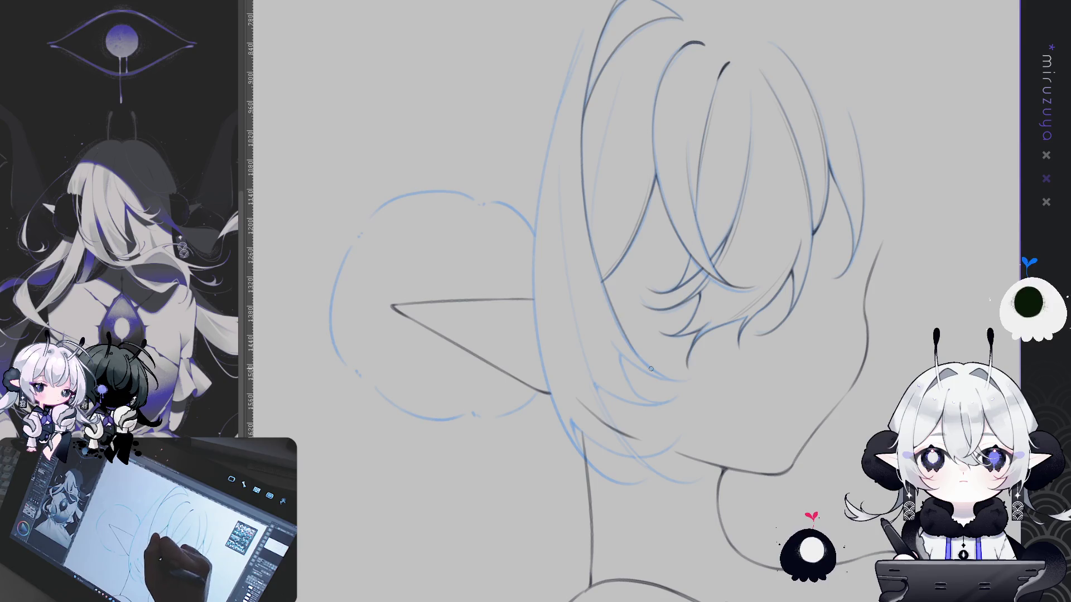
pyautogui.moveTo(768, 112); pyautogui.dragTo(607, 222)
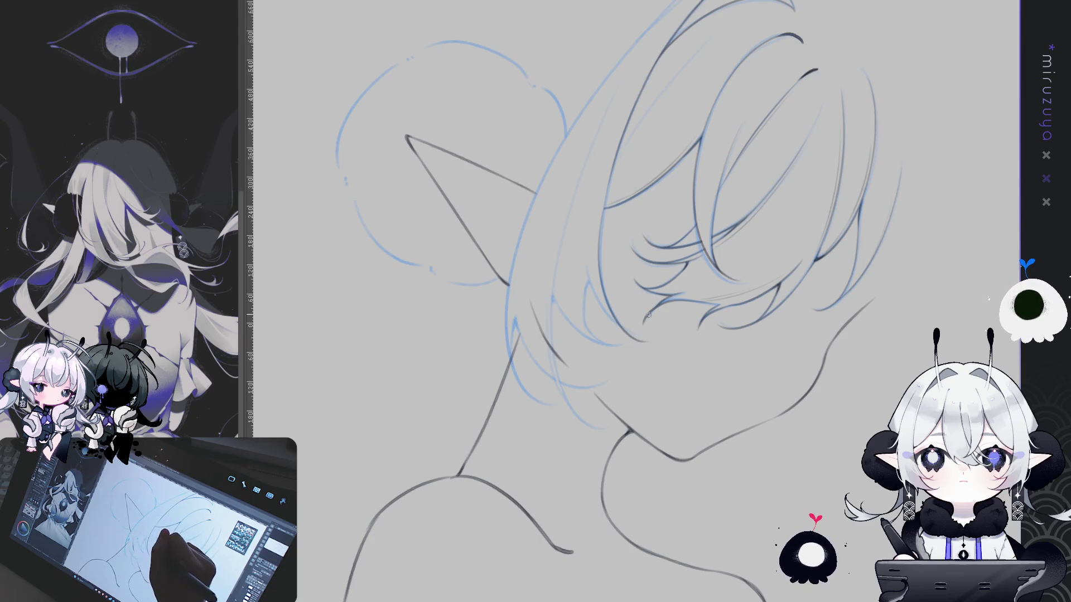
pyautogui.moveTo(641, 277); pyautogui.dragTo(871, 315)
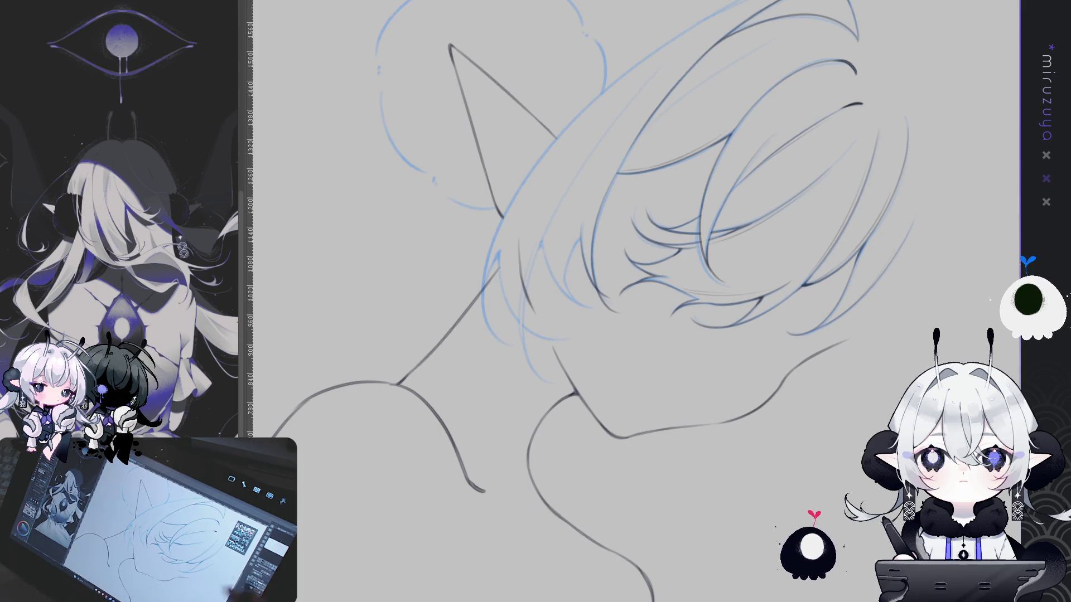
pyautogui.press('-')
pyautogui.press('-')
pyautogui.press('-')
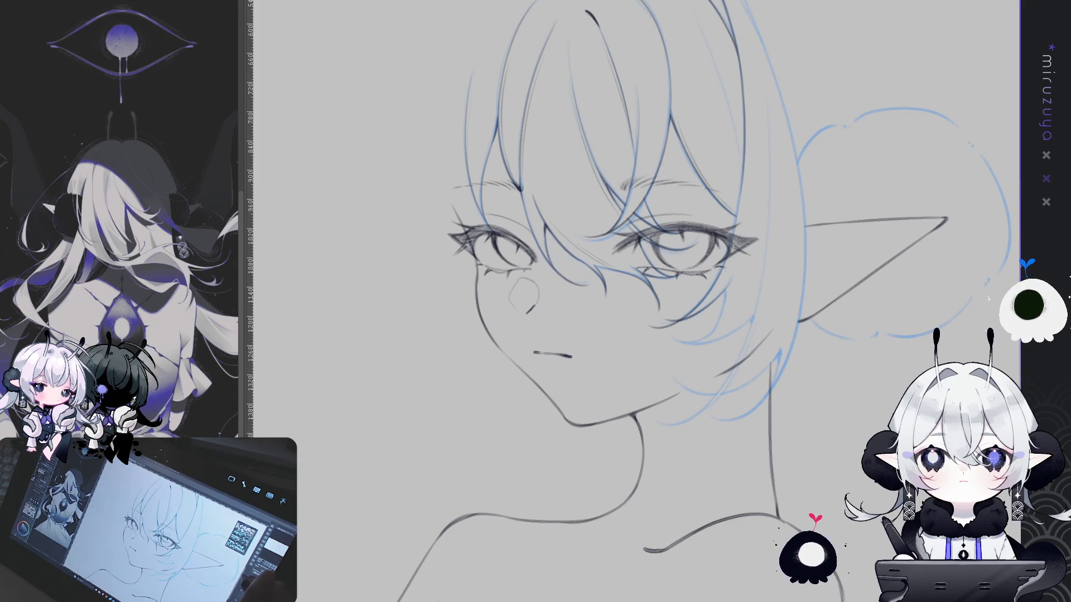
# - Mirror the canvas back, add a curved cheek line and a strand across the bangs
pyautogui.press('h')
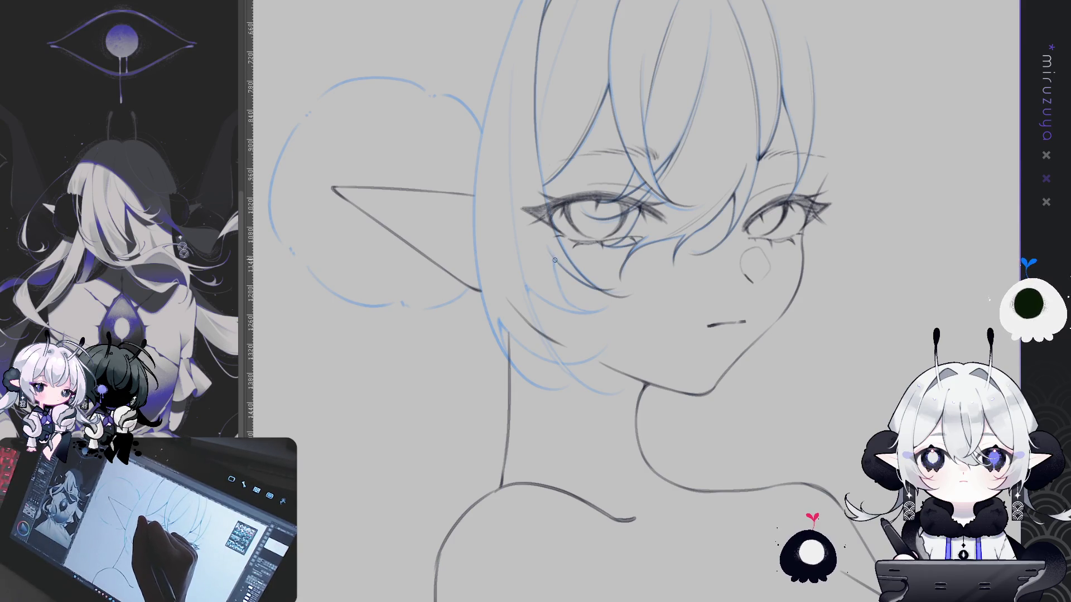
pyautogui.moveTo(554, 264); pyautogui.dragTo(572, 309)
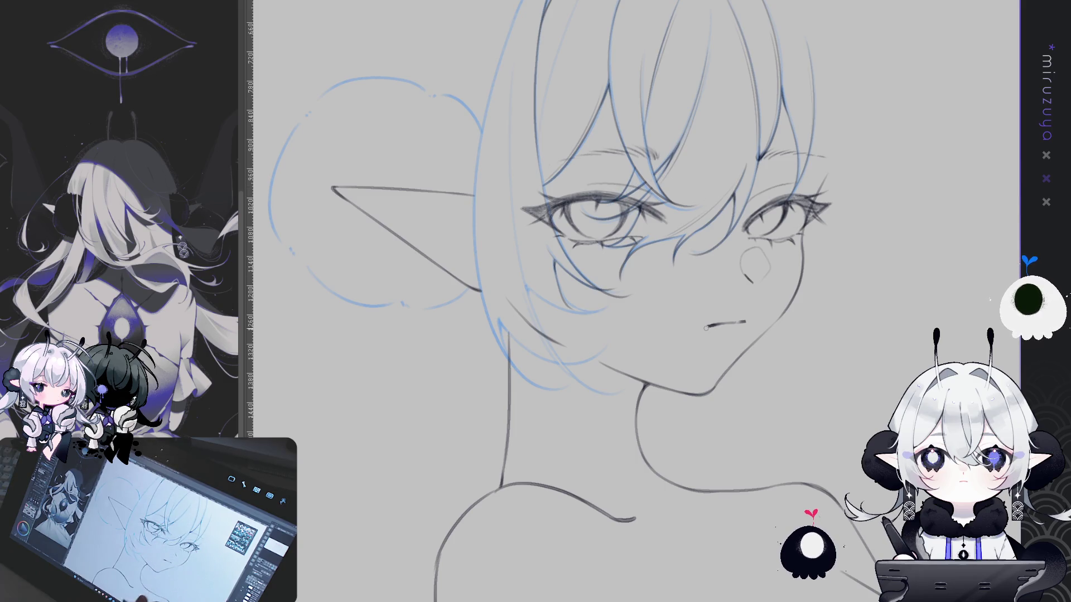
pyautogui.moveTo(762, 219); pyautogui.dragTo(589, 258)
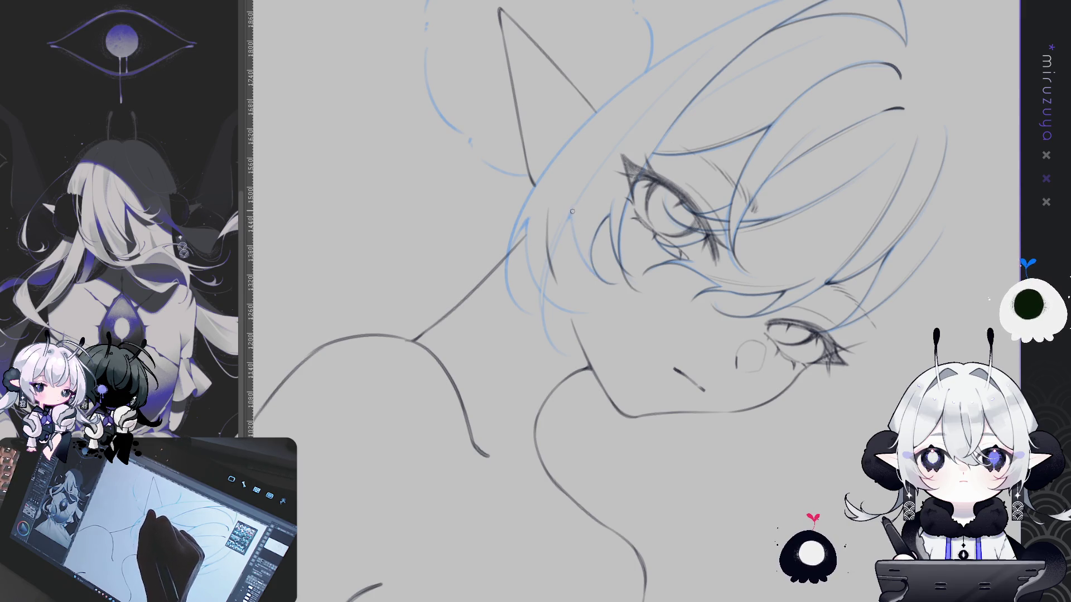
pyautogui.moveTo(571, 210); pyautogui.dragTo(601, 273)
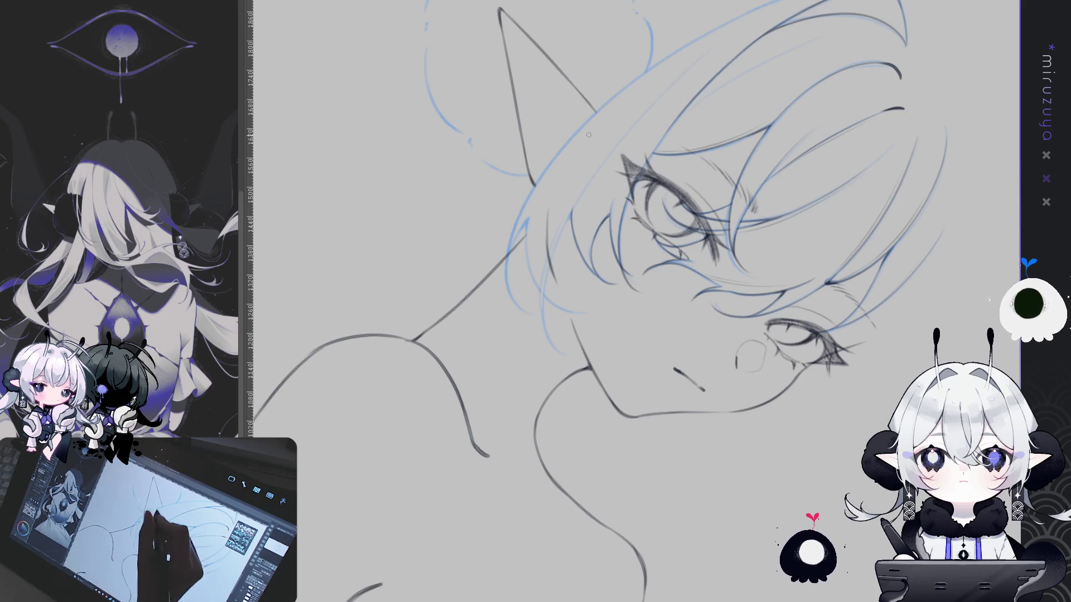
# - Ink a long bang strand starting higher up, then return the canvas upright centred on the face
pyautogui.moveTo(641, 167)
pyautogui.mouseDown()
pyautogui.moveTo(574, 136)
pyautogui.moveTo(549, 312)
pyautogui.mouseUp()
pyautogui.hotkey('ctrl', 'z')
pyautogui.moveTo(561, 167)
pyautogui.mouseDown()
pyautogui.moveTo(545, 236)
pyautogui.moveTo(580, 384)
pyautogui.mouseUp()
pyautogui.hotkey('ctrl', 'z')
pyautogui.moveTo(572, 139); pyautogui.dragTo(580, 382)
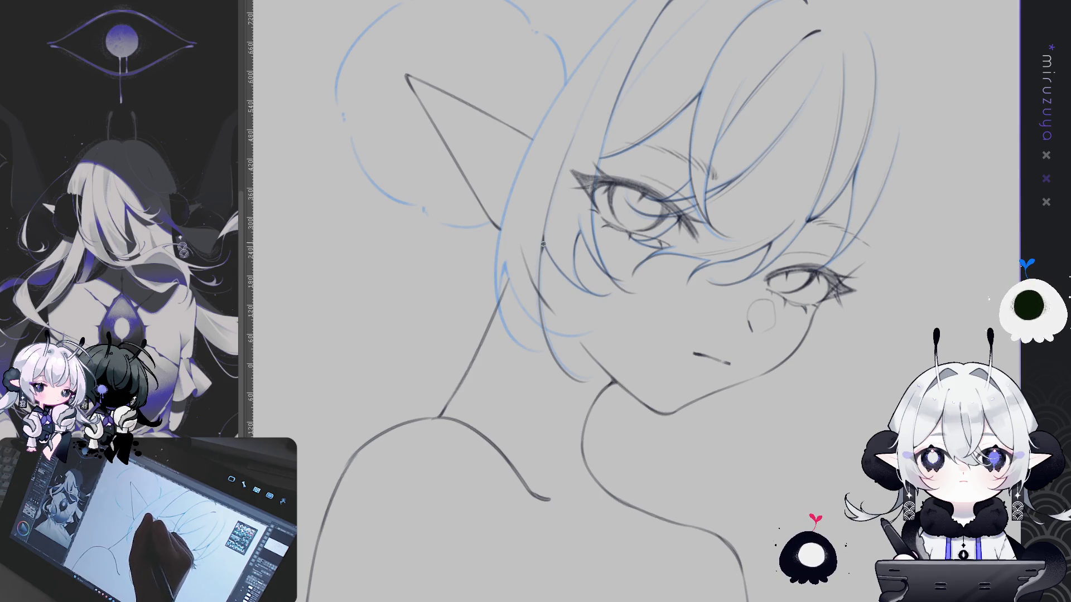
pyautogui.moveTo(543, 245)
pyautogui.mouseDown()
pyautogui.moveTo(540, 184)
pyautogui.moveTo(568, 118)
pyautogui.mouseUp()
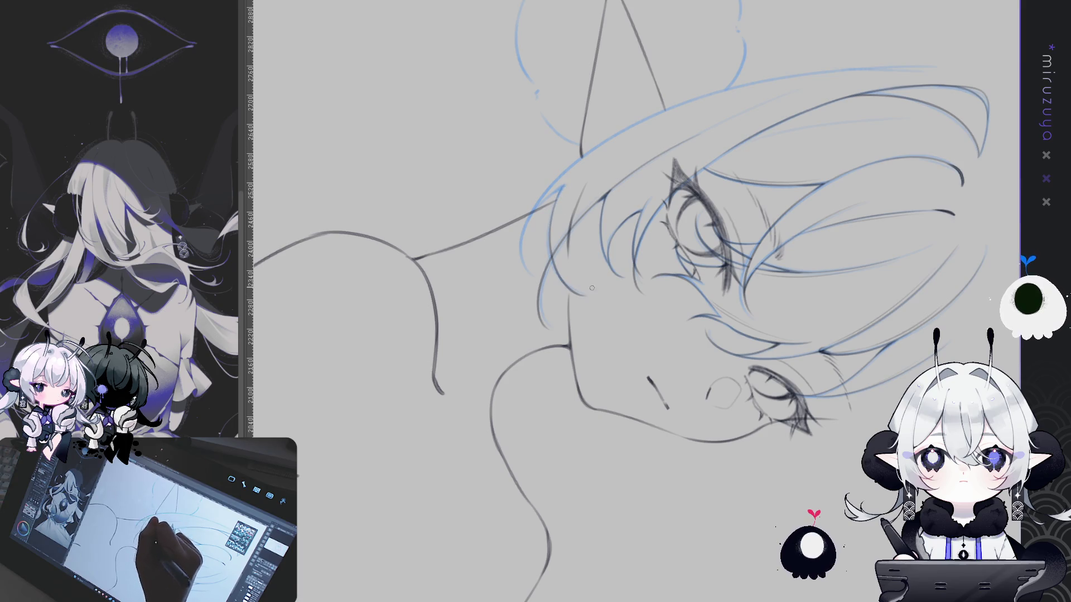
pyautogui.moveTo(592, 290); pyautogui.dragTo(504, 272)
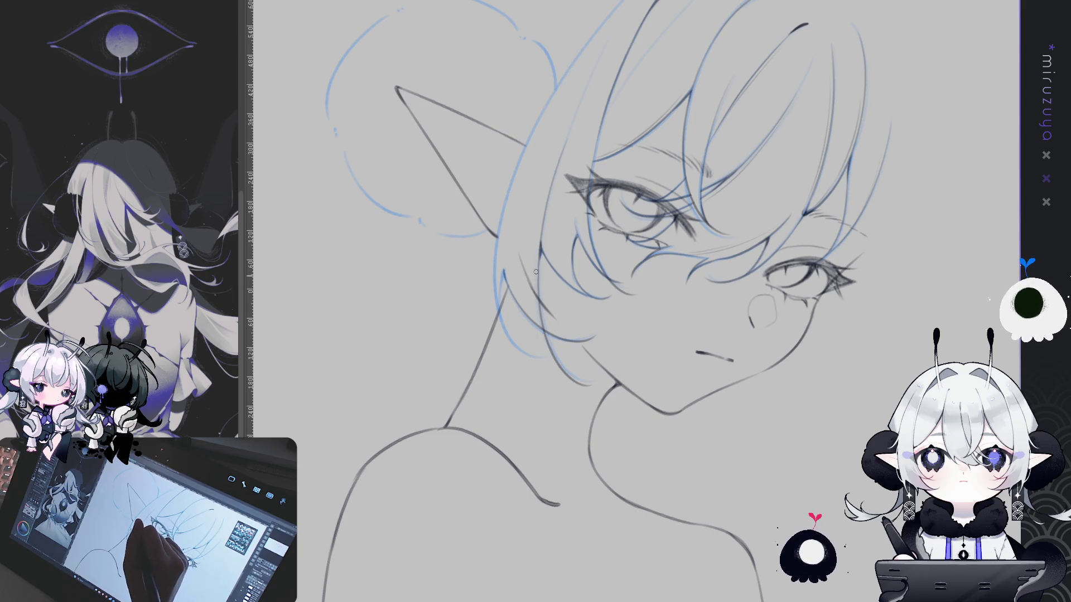
pyautogui.moveTo(566, 368); pyautogui.dragTo(600, 309)
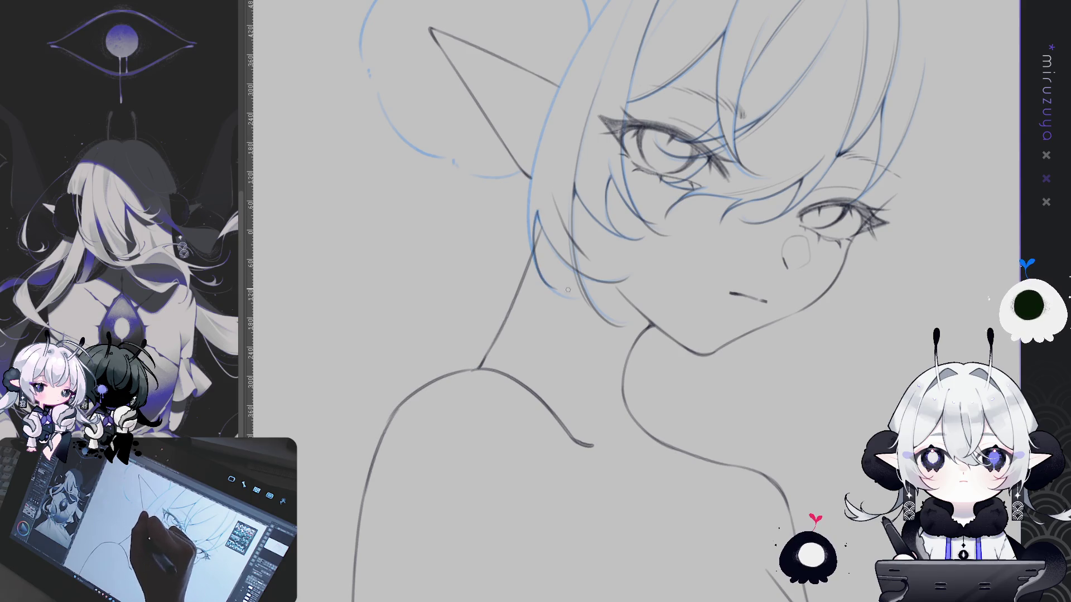
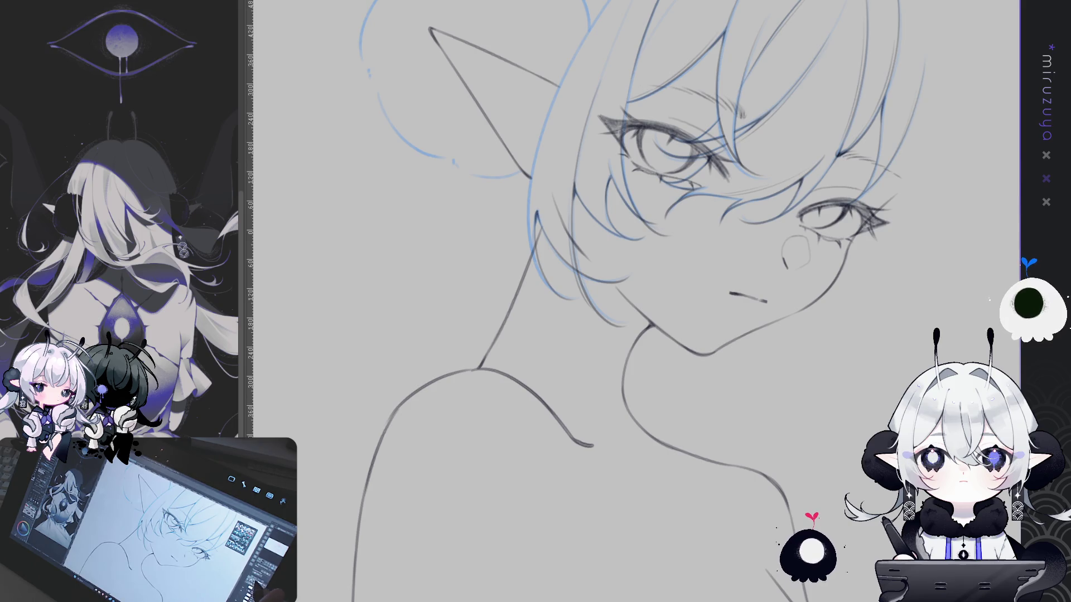
# - Pan, zoom and rotate the canvas to frame the ear, hair bun and whole face
pyautogui.moveTo(893, 393)
pyautogui.mouseDown()
pyautogui.moveTo(915, 354)
pyautogui.moveTo(779, 403)
pyautogui.moveTo(812, 486)
pyautogui.mouseUp()
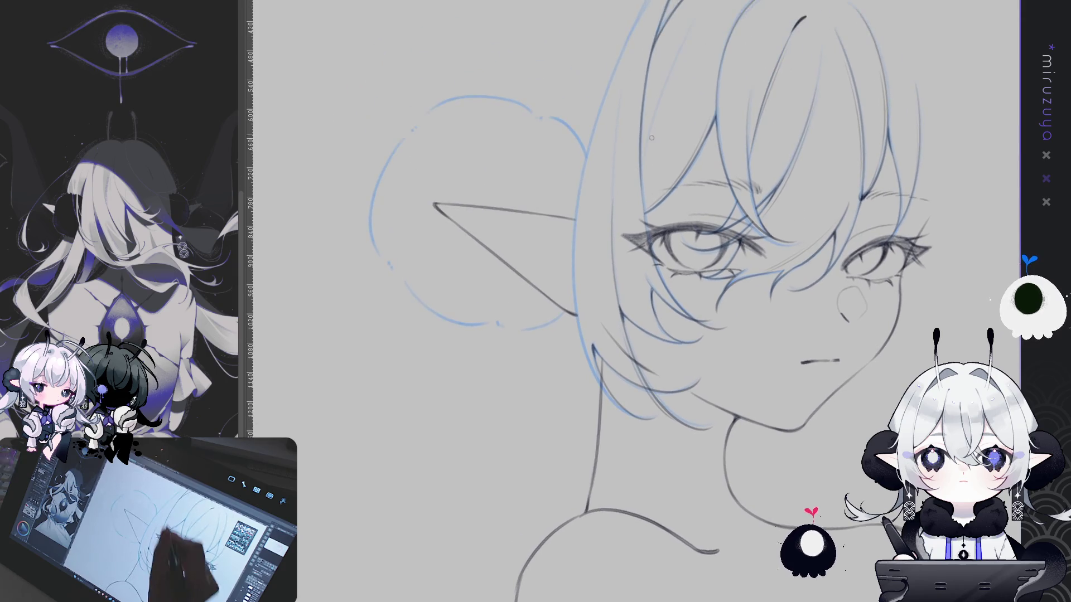
pyautogui.scroll(3, 728, 105)
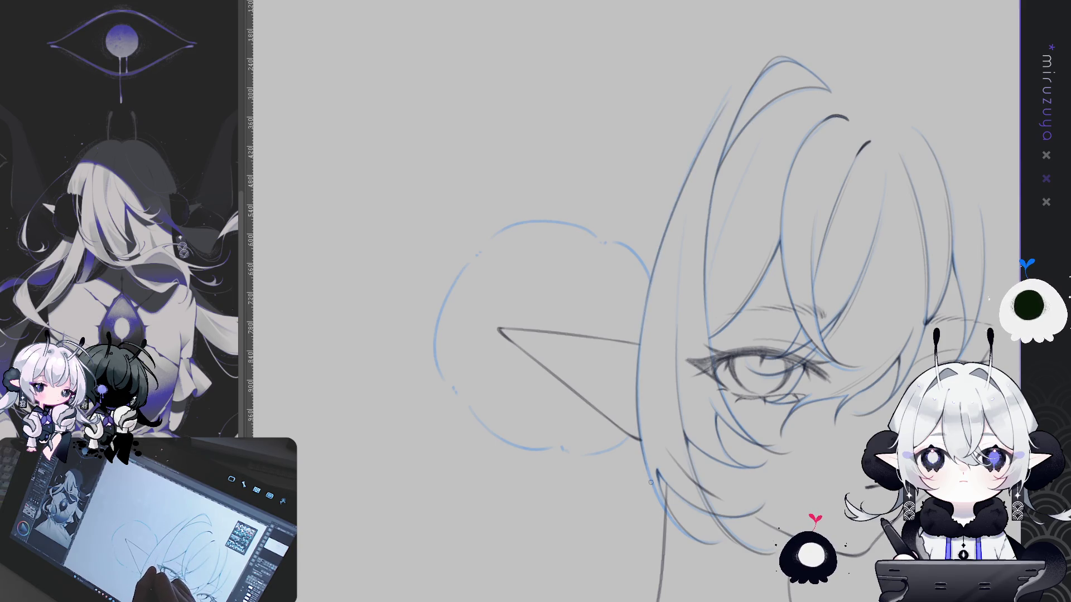
pyautogui.scroll(-3, 655, 262)
pyautogui.scroll(2, 852, 215)
pyautogui.moveTo(852, 216); pyautogui.dragTo(911, 163)
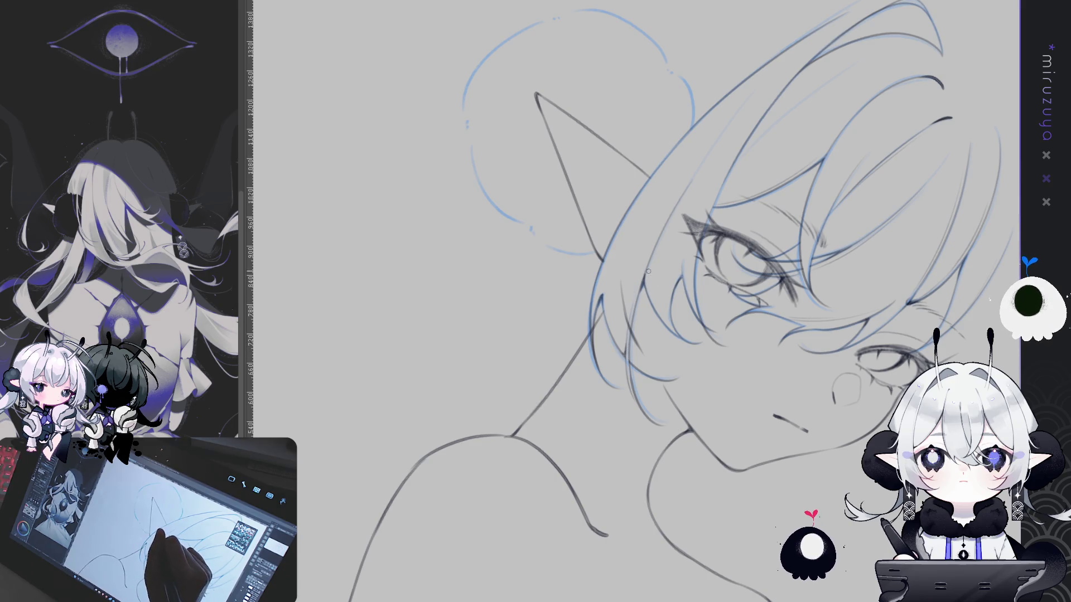
pyautogui.moveTo(645, 275); pyautogui.dragTo(585, 95)
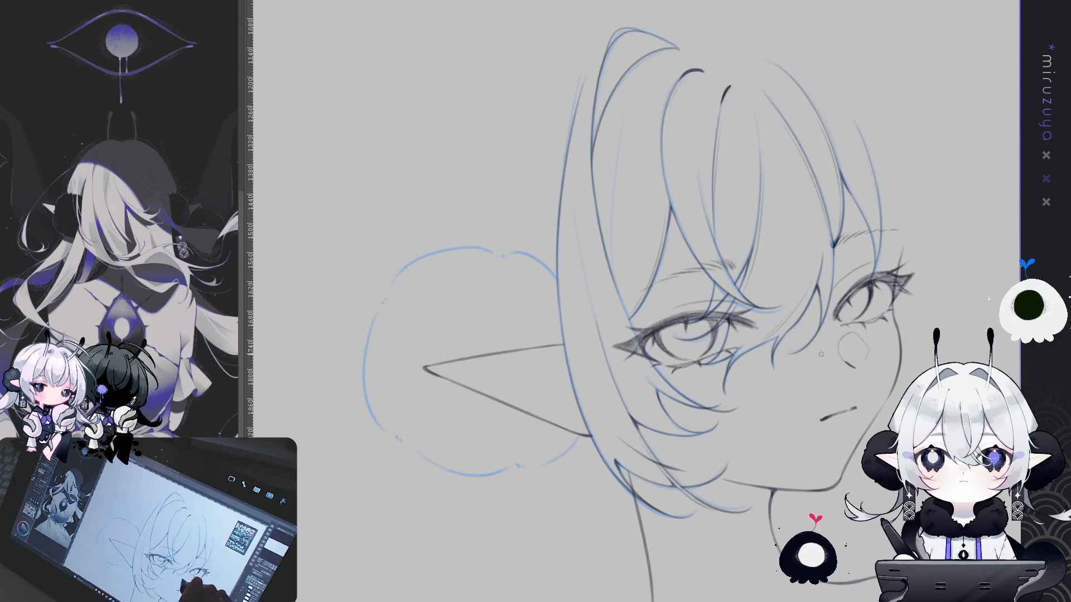
pyautogui.moveTo(717, 415); pyautogui.dragTo(689, 350)
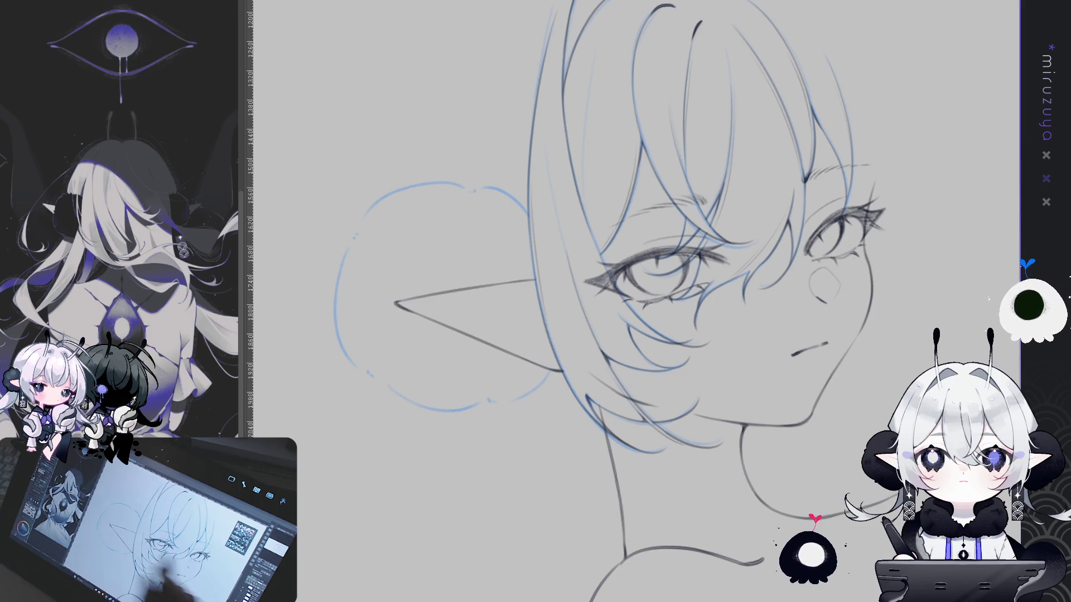
# - Mirror the view, show the blue rough layer, and tilt the canvas for hair strokes
pyautogui.press('h')
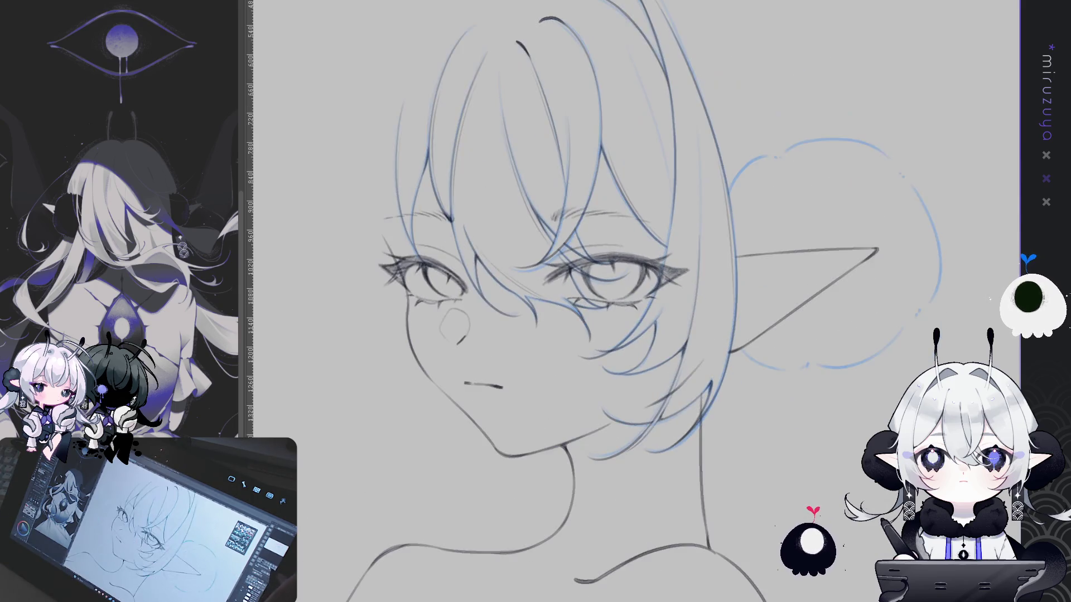
pyautogui.hotkey('ctrl', 'z')
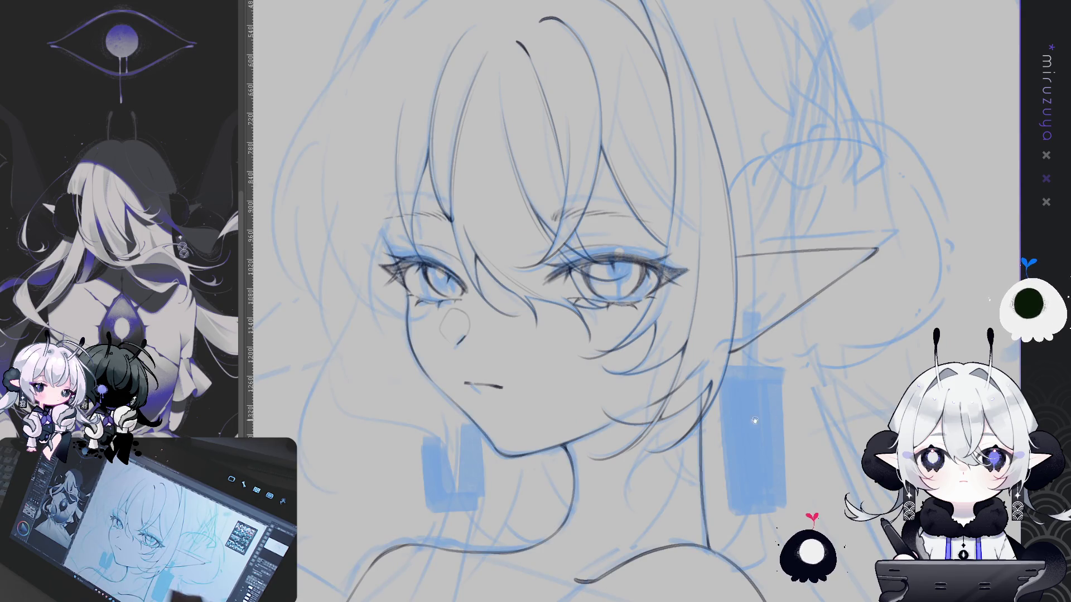
pyautogui.moveTo(779, 420); pyautogui.dragTo(843, 501)
pyautogui.moveTo(876, 404); pyautogui.dragTo(803, 405)
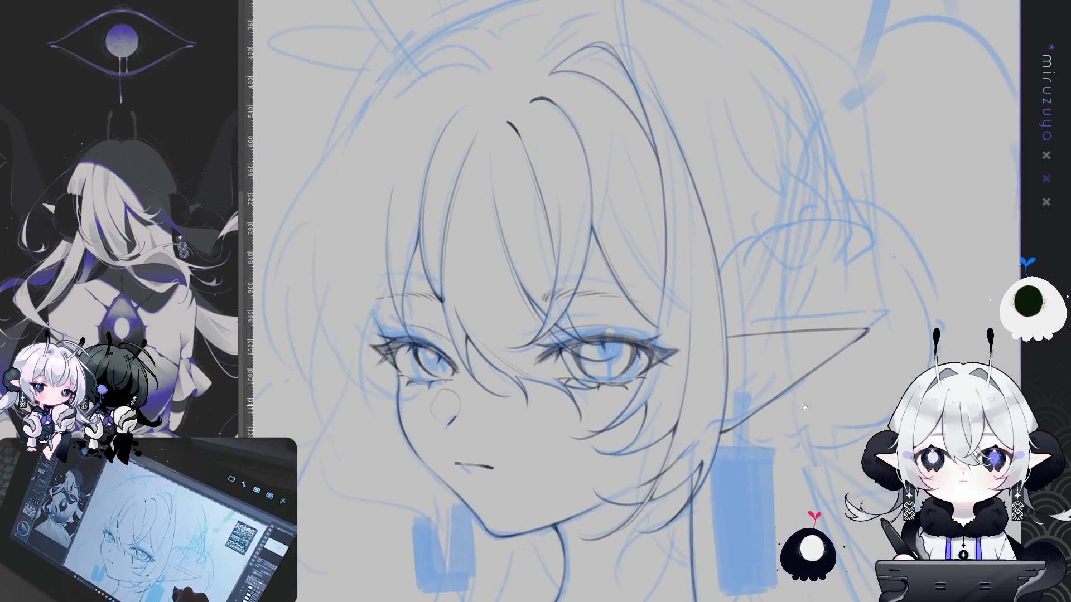
pyautogui.moveTo(838, 440); pyautogui.dragTo(750, 256)
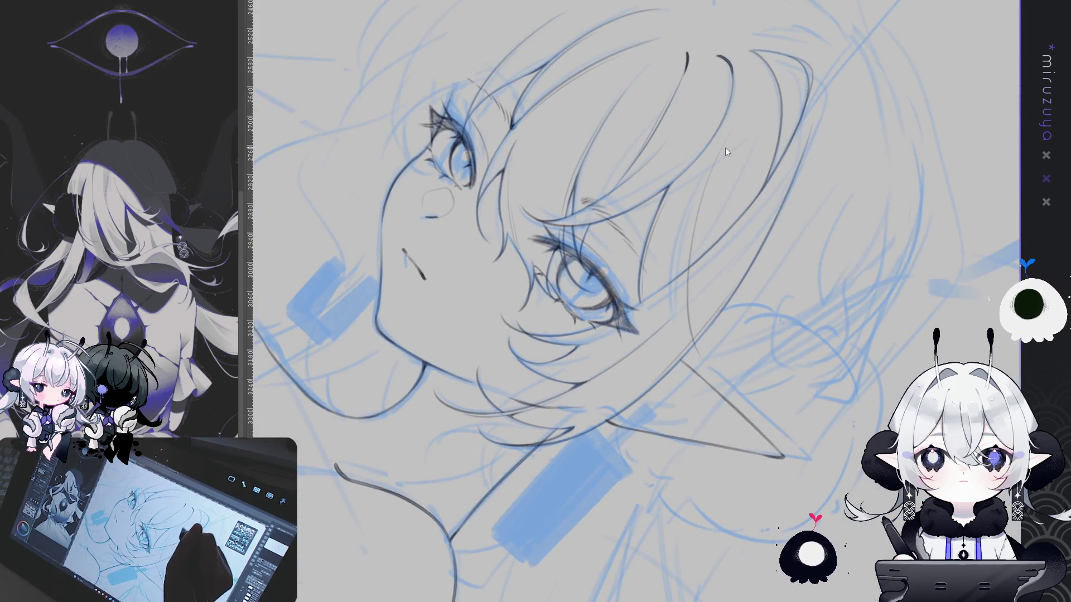
# - Ink several thin dark hair strands beside the ear, retrying strokes until they sit right
pyautogui.moveTo(720, 153); pyautogui.dragTo(689, 391)
pyautogui.hotkey('ctrl', 'z')
pyautogui.moveTo(728, 144); pyautogui.dragTo(692, 346)
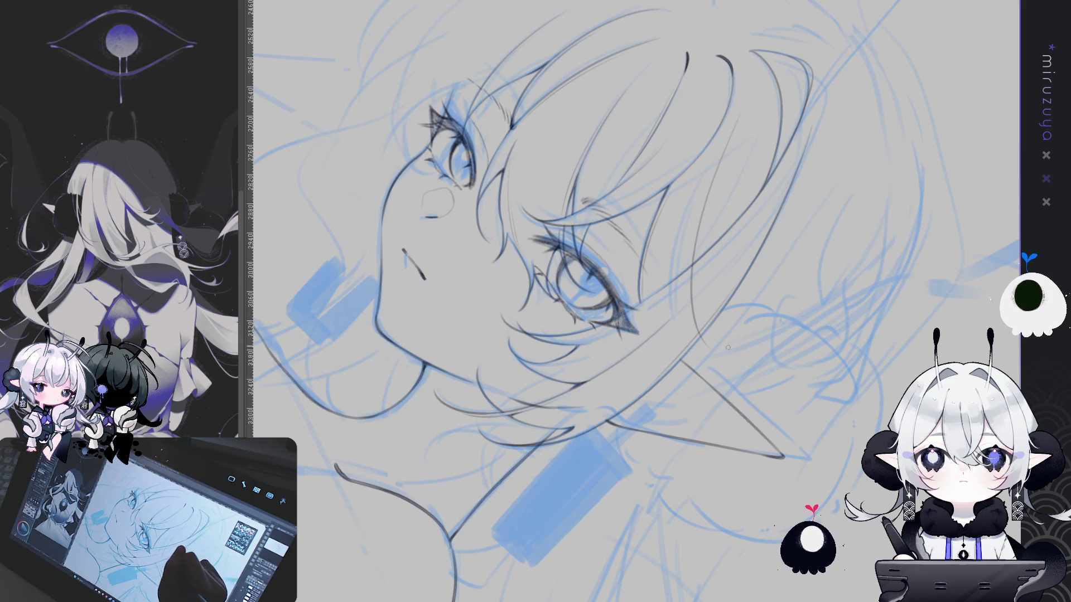
pyautogui.hotkey('ctrl', 'z')
pyautogui.moveTo(725, 157); pyautogui.dragTo(698, 323)
pyautogui.hotkey('ctrl', 'z')
pyautogui.moveTo(742, 120); pyautogui.dragTo(696, 362)
pyautogui.moveTo(711, 195); pyautogui.dragTo(698, 324)
pyautogui.moveTo(727, 155); pyautogui.dragTo(704, 306)
pyautogui.hotkey('ctrl', 'z')
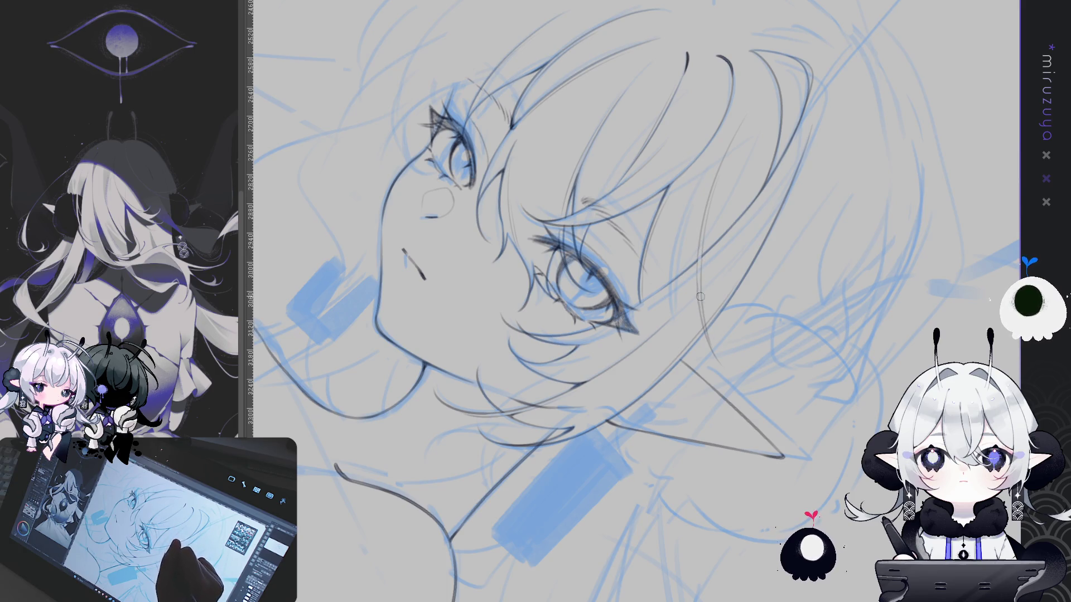
pyautogui.moveTo(711, 358); pyautogui.dragTo(918, 320)
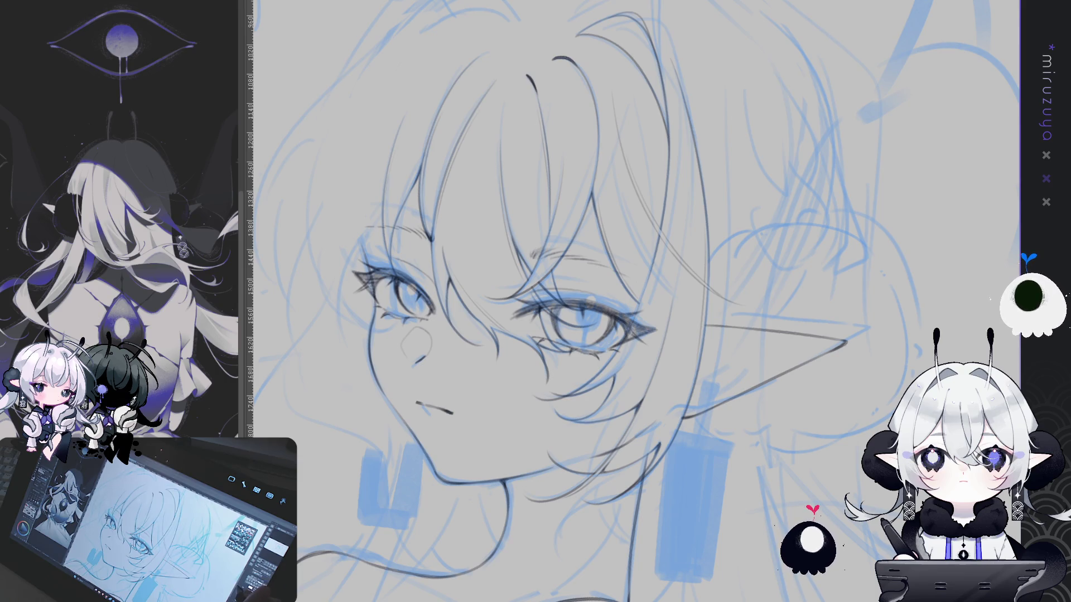
# - Frame the ear and bun area, then ink and redraw the curved bun line above the ear
pyautogui.moveTo(788, 508); pyautogui.dragTo(754, 510)
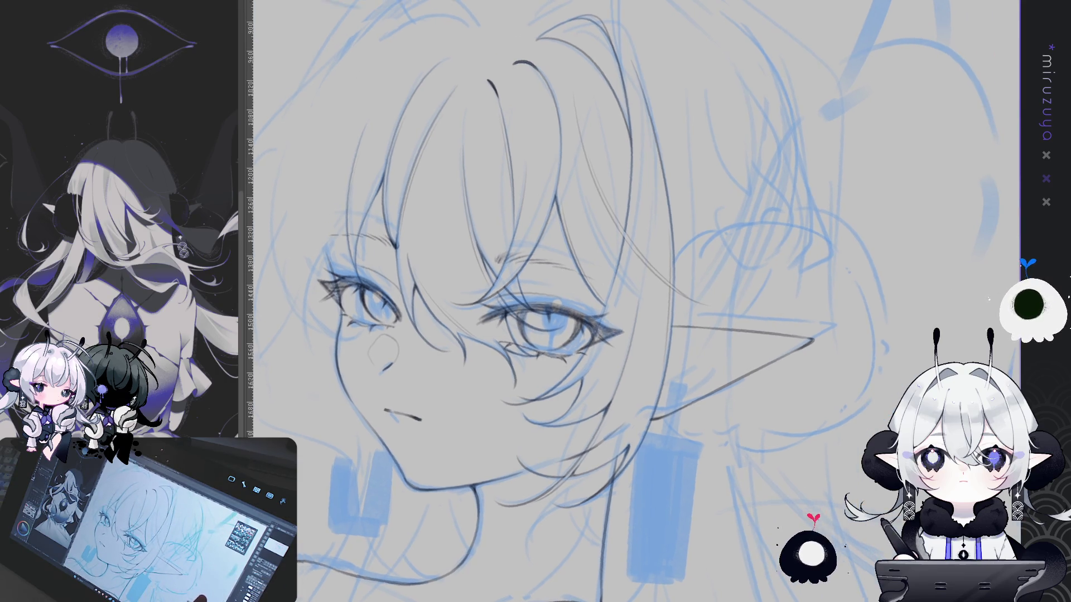
pyautogui.press('-')
pyautogui.press('-')
pyautogui.moveTo(613, 335); pyautogui.dragTo(475, 331)
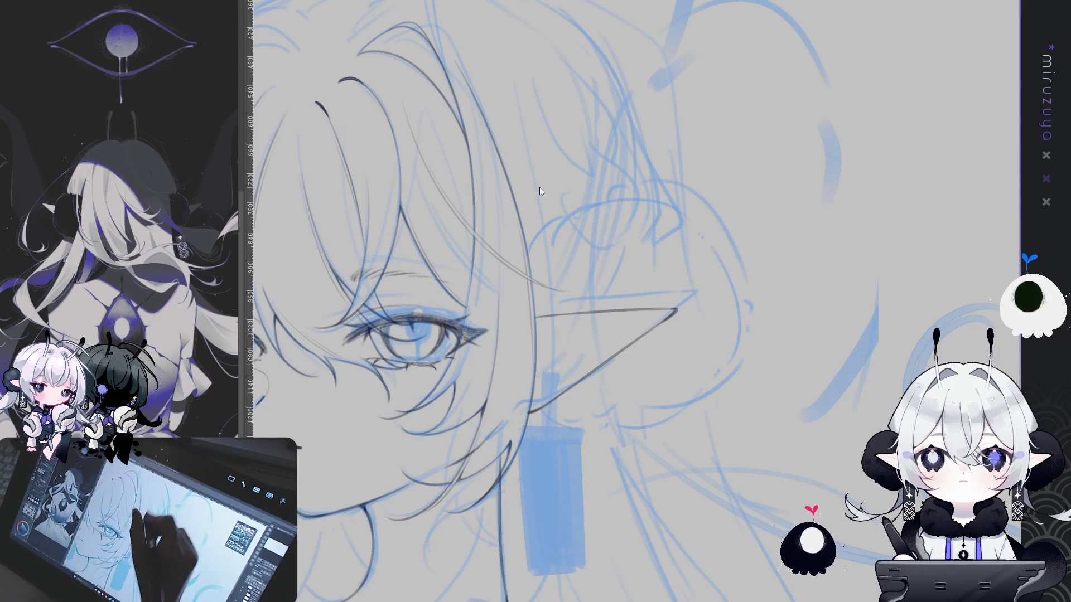
pyautogui.moveTo(529, 252); pyautogui.dragTo(587, 218)
pyautogui.hotkey('ctrl', 'z')
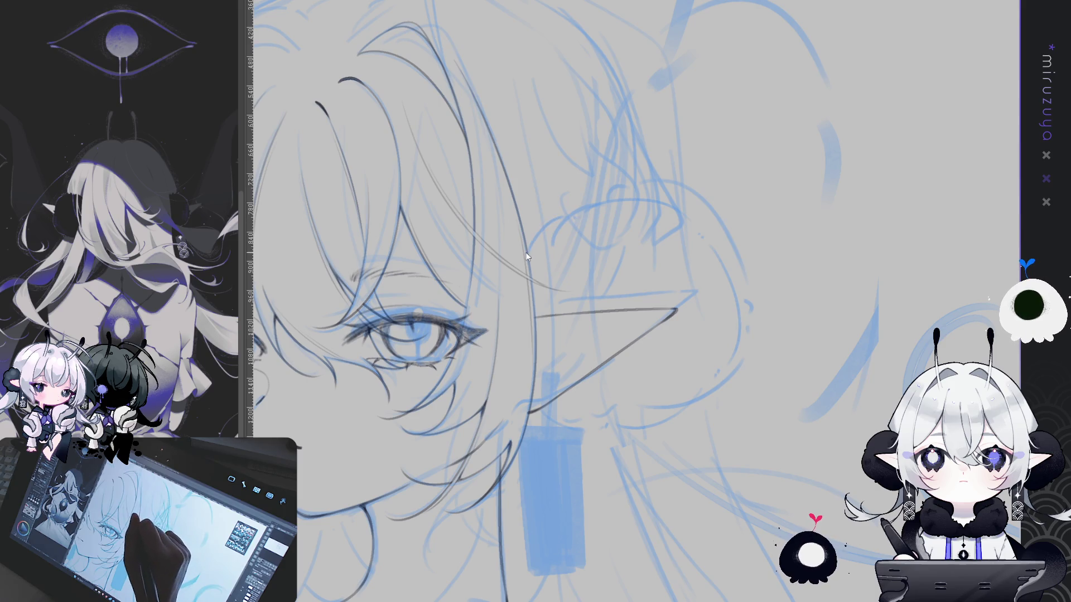
pyautogui.moveTo(528, 248); pyautogui.dragTo(592, 213)
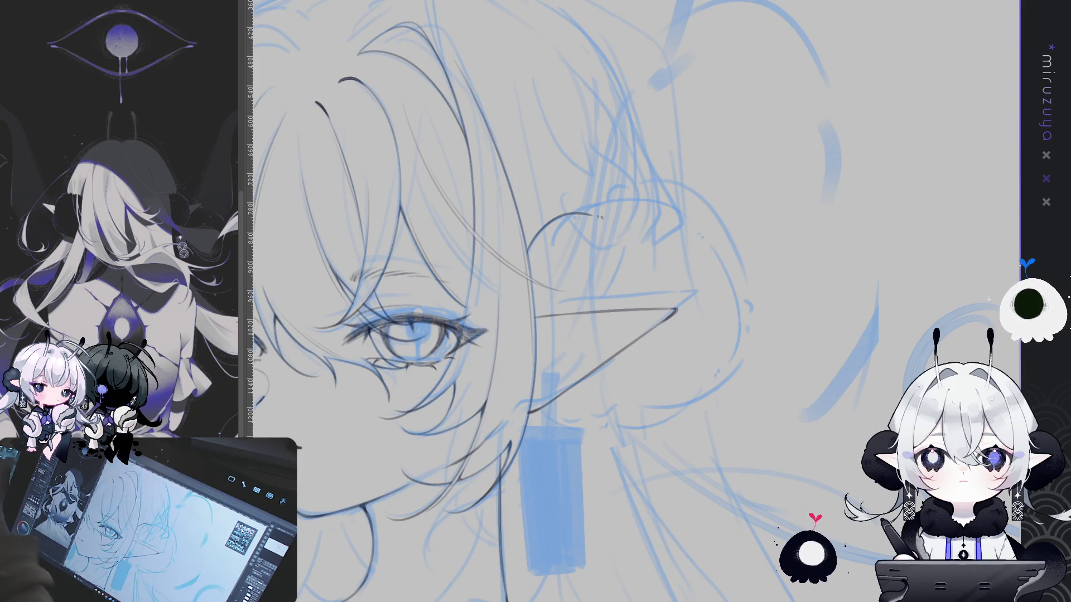
# - Ink the bun's curve above the ear and the back-of-head outline, then zoom out to review
pyautogui.moveTo(558, 335); pyautogui.dragTo(512, 323)
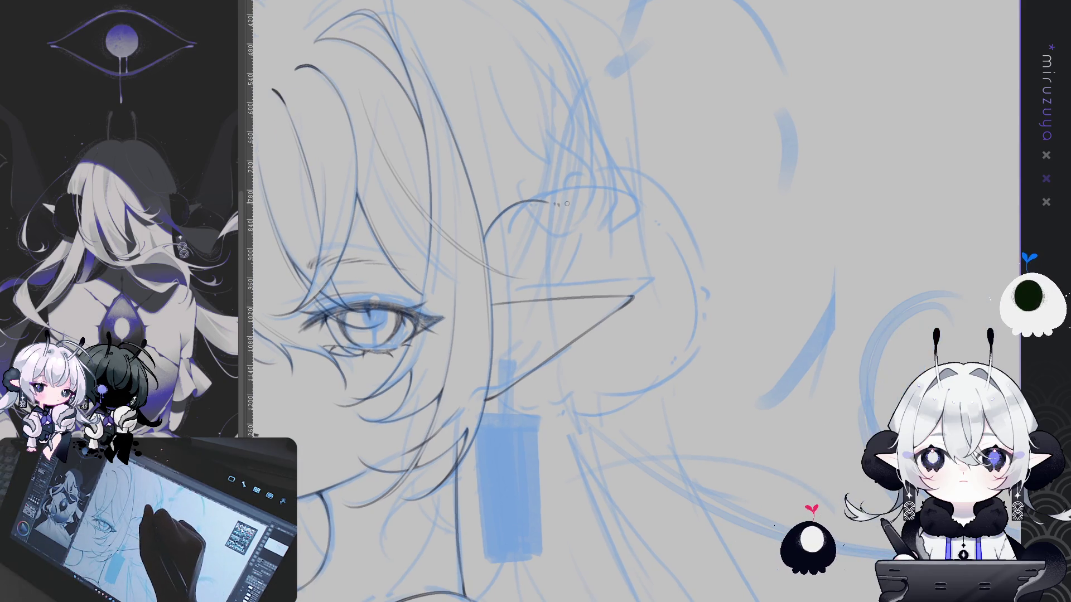
pyautogui.moveTo(557, 202)
pyautogui.mouseDown()
pyautogui.moveTo(635, 207)
pyautogui.moveTo(684, 332)
pyautogui.mouseUp()
pyautogui.moveTo(654, 233)
pyautogui.mouseDown()
pyautogui.moveTo(672, 258)
pyautogui.moveTo(676, 335)
pyautogui.mouseUp()
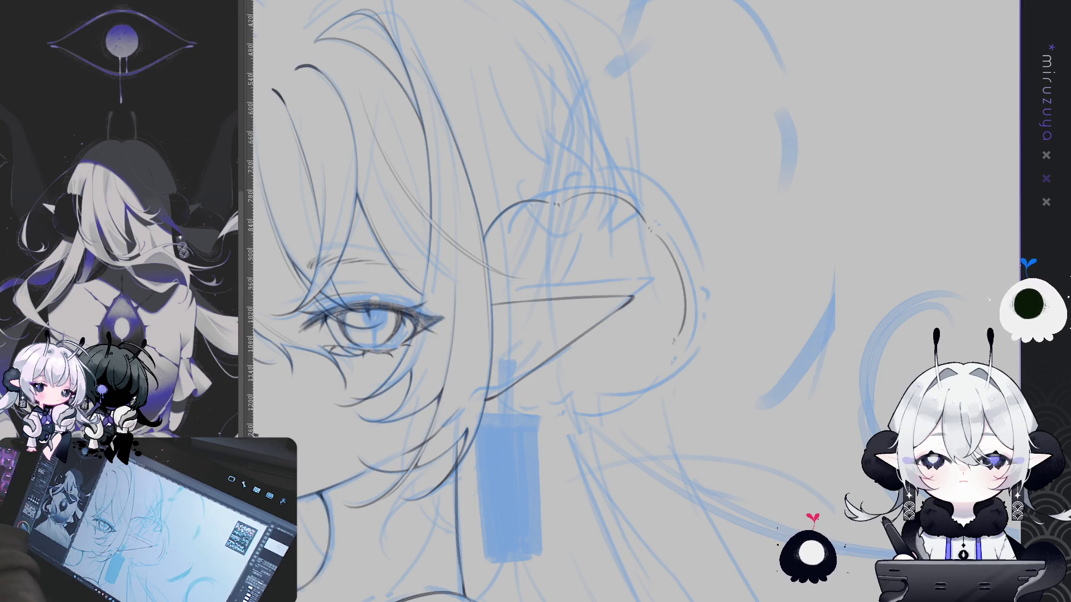
pyautogui.hotkey('ctrl', '-')
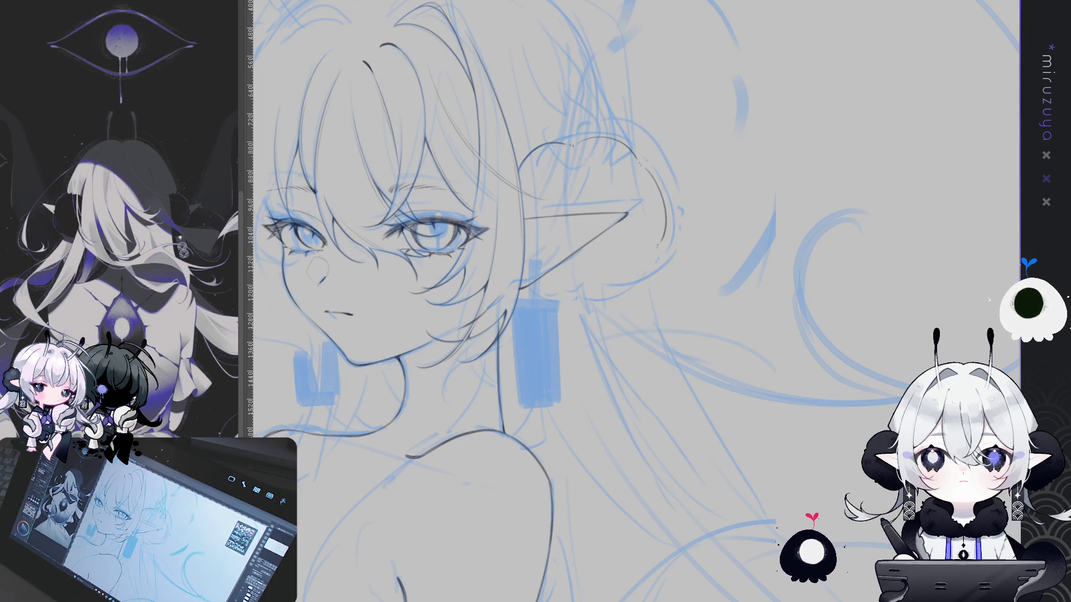
# - Redraw the ear outline's right edge, then reset rotation and zoom to show the whole face
pyautogui.press('-')
pyautogui.press('-')
pyautogui.press('-')
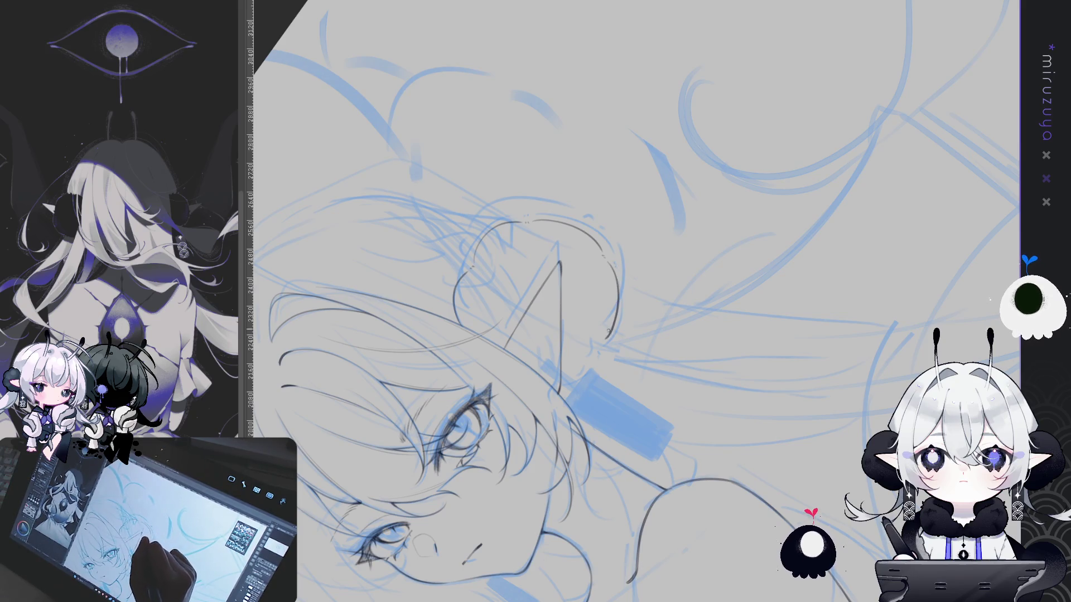
pyautogui.moveTo(622, 269); pyautogui.dragTo(613, 304)
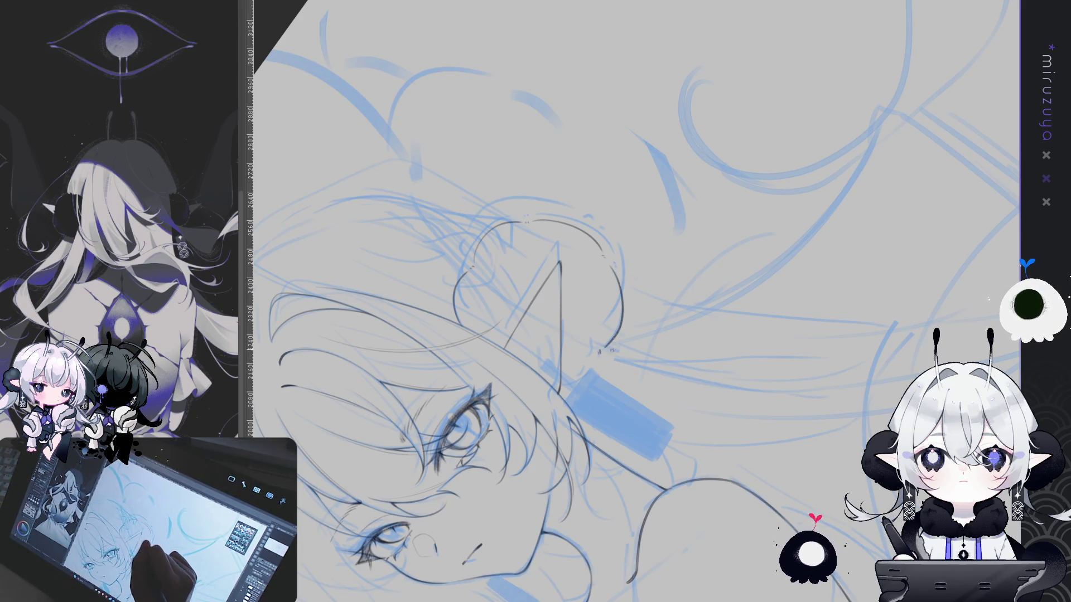
pyautogui.press('^')
pyautogui.press('^')
pyautogui.press('^')
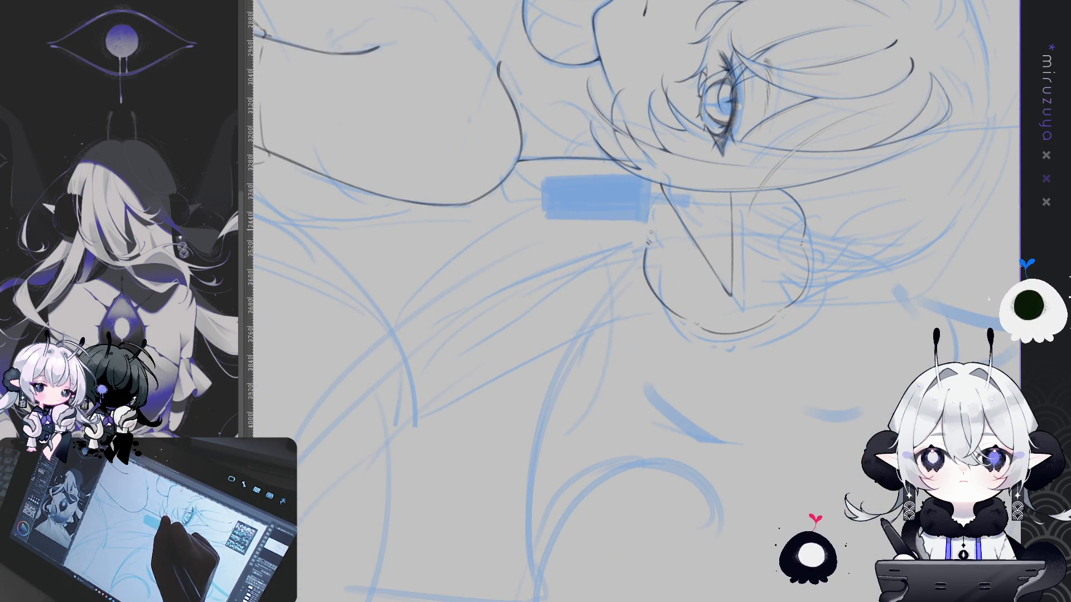
pyautogui.press('-')
pyautogui.press('-')
pyautogui.press('-')
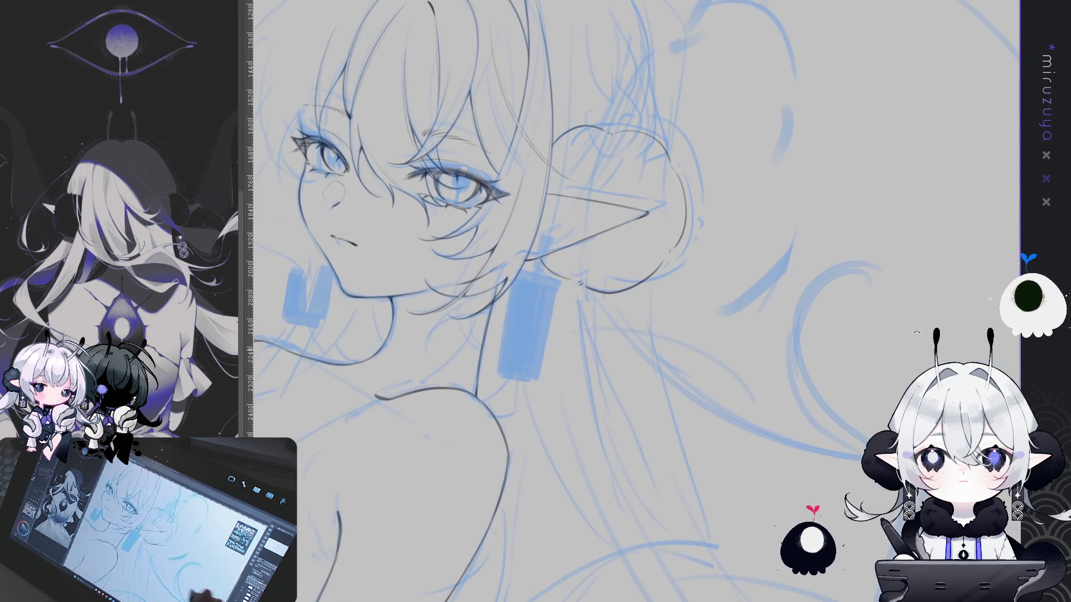
pyautogui.moveTo(663, 348); pyautogui.dragTo(764, 454)
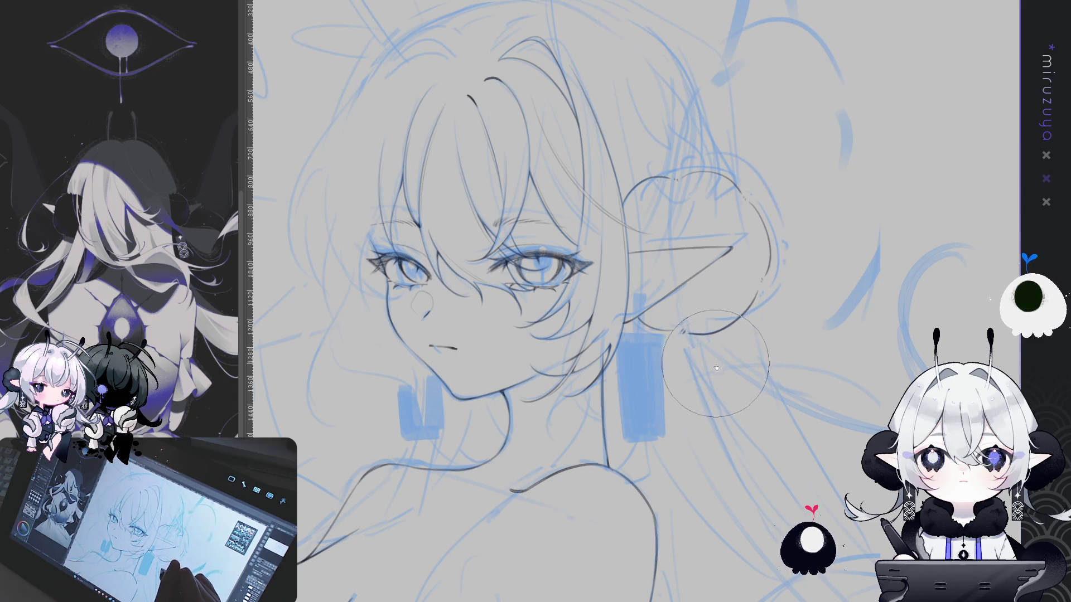
pyautogui.moveTo(609, 238)
pyautogui.mouseDown()
pyautogui.moveTo(528, 207)
pyautogui.moveTo(571, 169)
pyautogui.mouseUp()
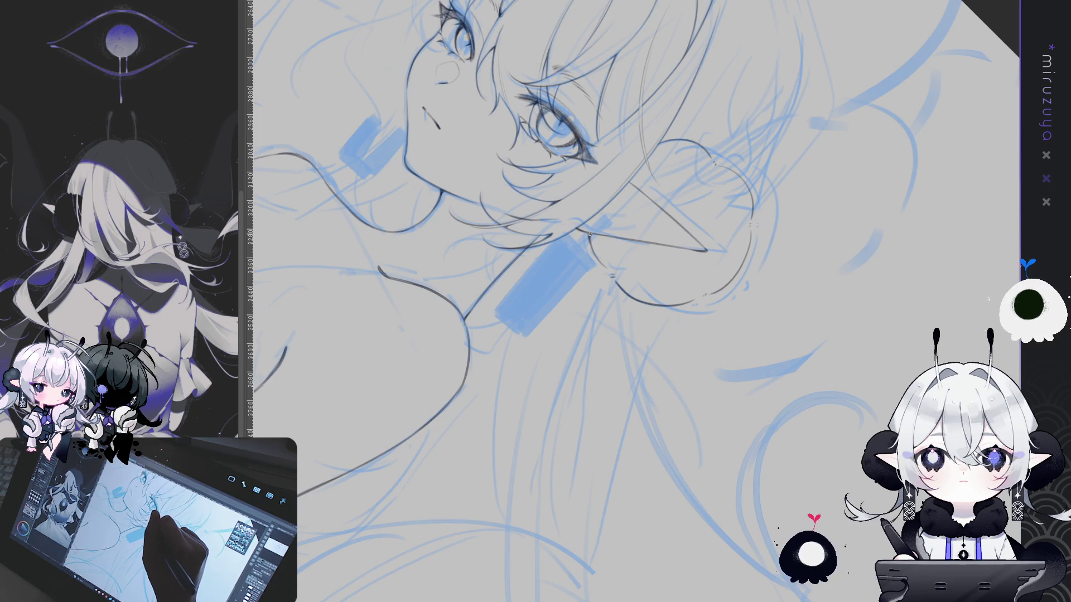
pyautogui.hotkey('ctrl', '@')
pyautogui.scroll(-2, 527, 475)
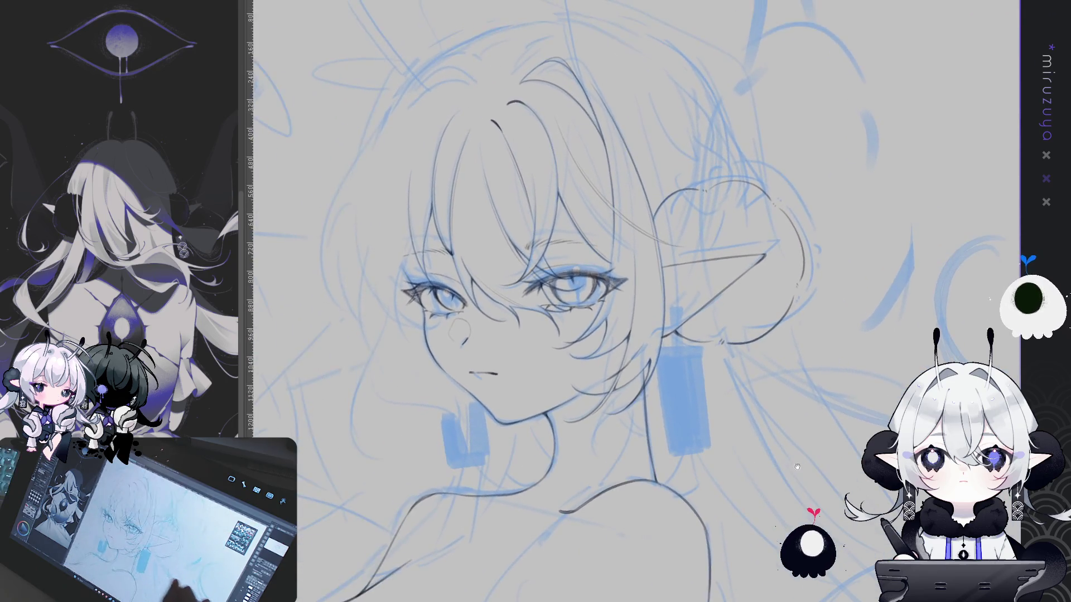
pyautogui.scroll(2, 528, 301)
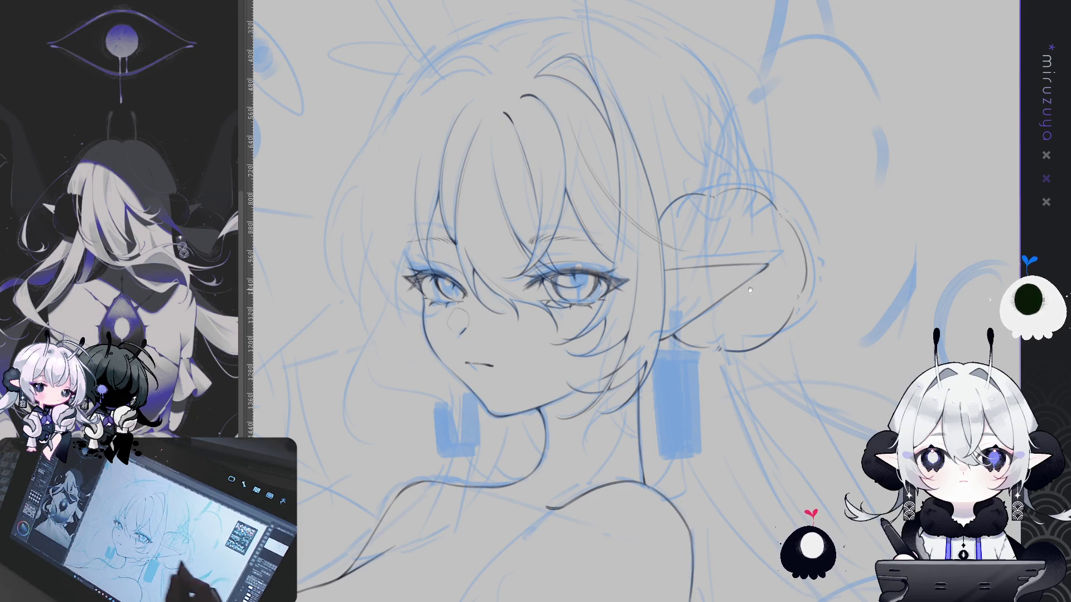
# - Pan the canvas slightly left and up to recentre on the face and bun
pyautogui.moveTo(759, 280); pyautogui.dragTo(713, 310)
pyautogui.moveTo(807, 410); pyautogui.dragTo(795, 377)
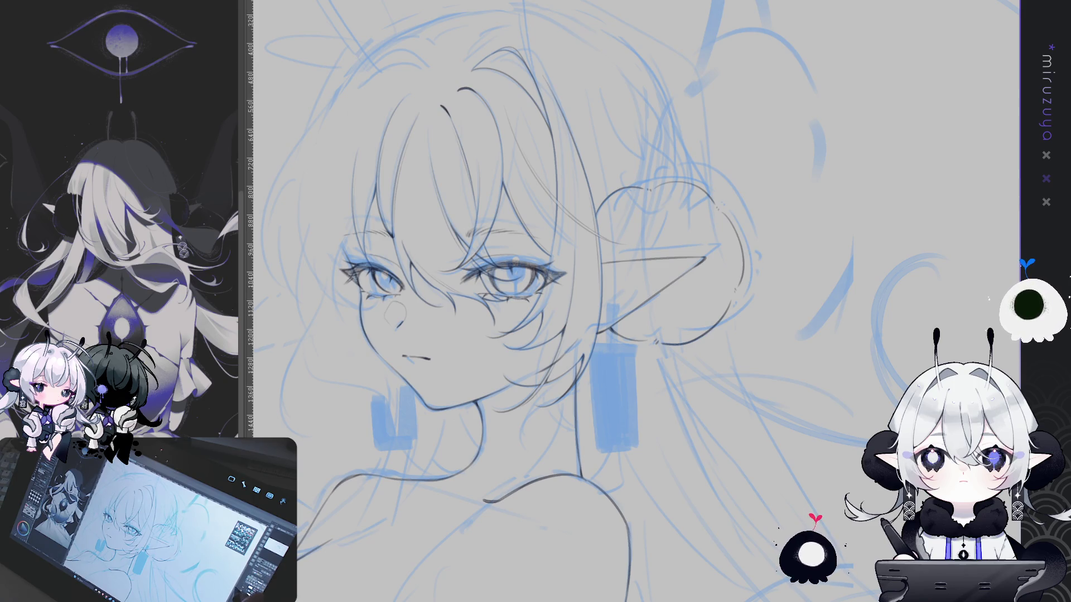
pyautogui.moveTo(843, 94); pyautogui.dragTo(950, 49)
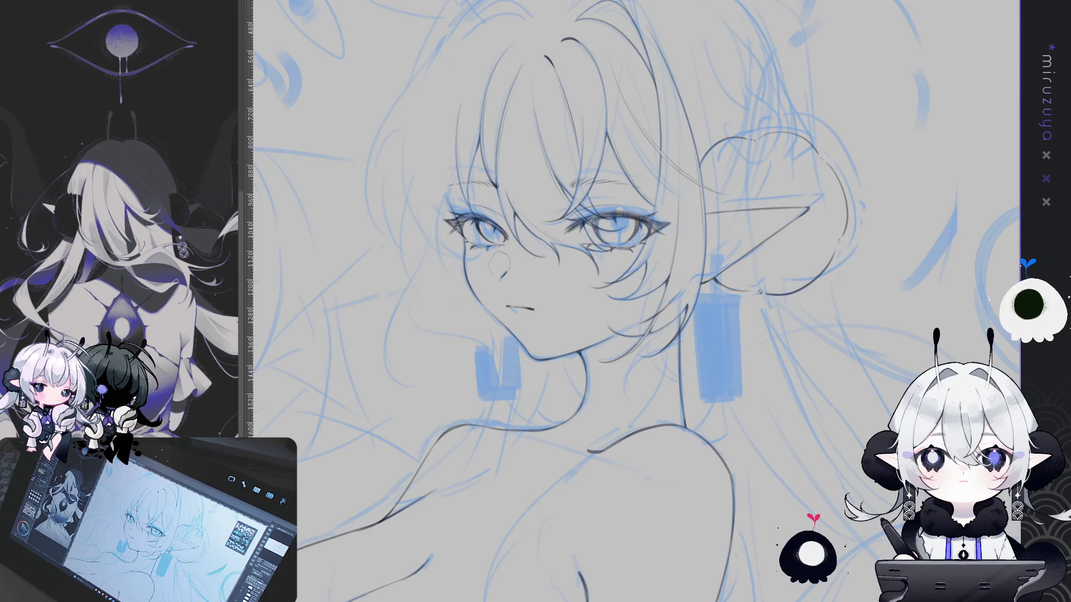
# - Shift the view to the face and shoulder, tilt the canvas steeply, then reset it upright
pyautogui.moveTo(558, 279)
pyautogui.mouseDown()
pyautogui.moveTo(476, 296)
pyautogui.moveTo(471, 318)
pyautogui.mouseUp()
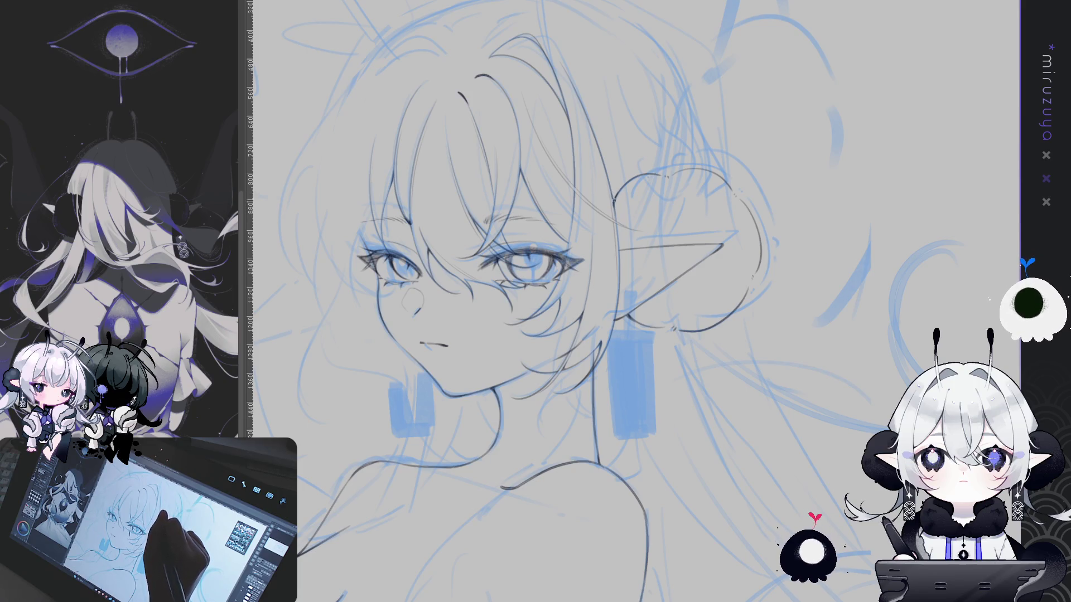
pyautogui.moveTo(616, 222)
pyautogui.mouseDown()
pyautogui.moveTo(758, 227)
pyautogui.moveTo(783, 300)
pyautogui.moveTo(757, 385)
pyautogui.mouseUp()
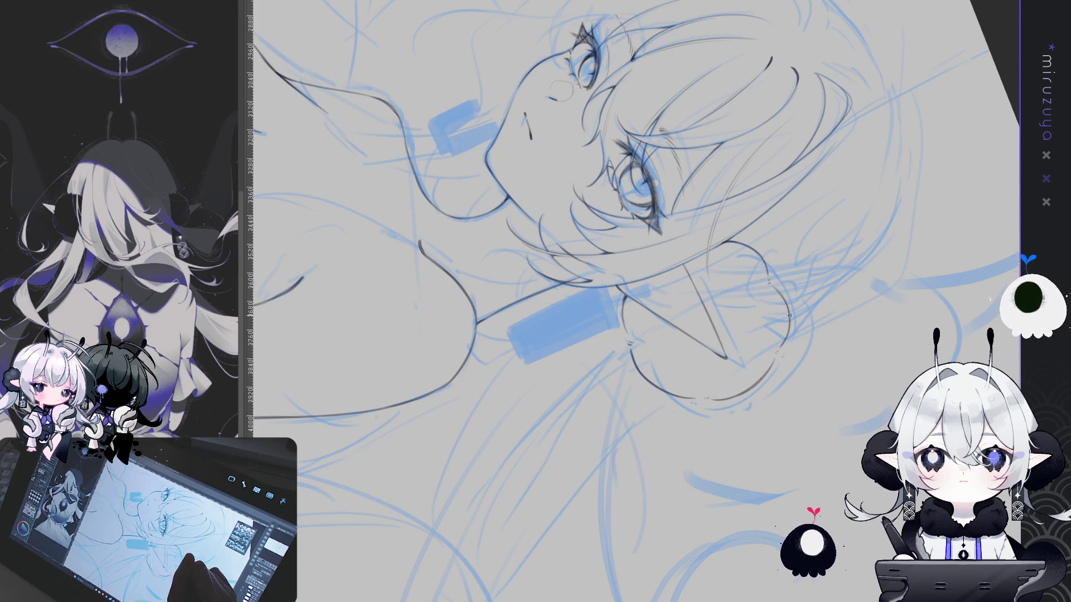
pyautogui.hotkey('ctrl', '@')
# - Pan the upright canvas to frame the face, neck and shoulder together
pyautogui.moveTo(836, 359)
pyautogui.mouseDown()
pyautogui.moveTo(828, 340)
pyautogui.moveTo(923, 281)
pyautogui.moveTo(956, 283)
pyautogui.mouseUp()
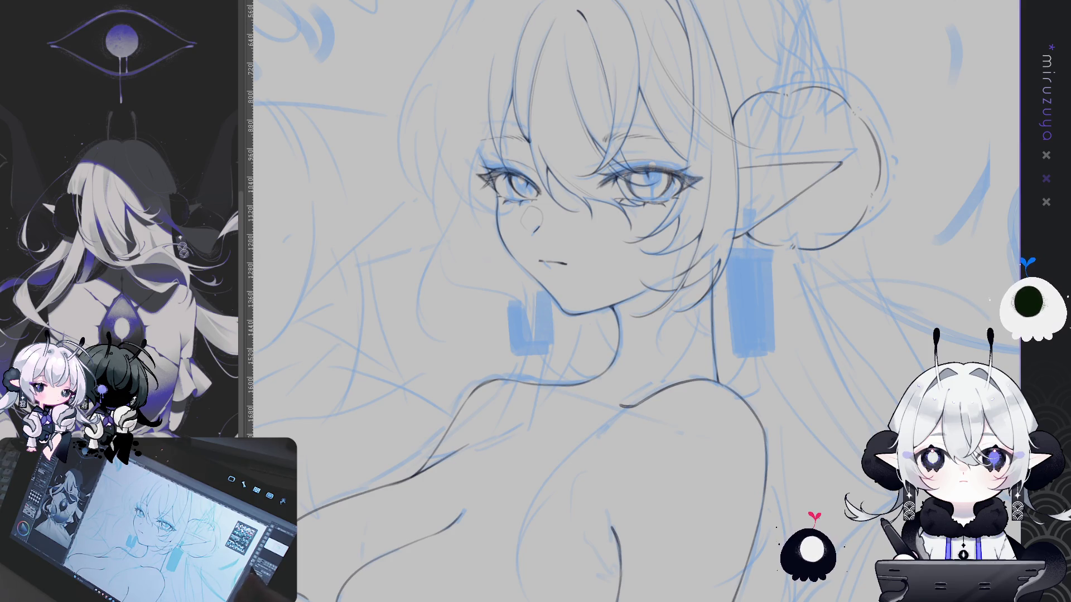
# - Shift the view down over the face and zoom in closer on the eyes
pyautogui.moveTo(745, 382)
pyautogui.mouseDown()
pyautogui.moveTo(779, 509)
pyautogui.moveTo(736, 551)
pyautogui.moveTo(871, 454)
pyautogui.mouseUp()
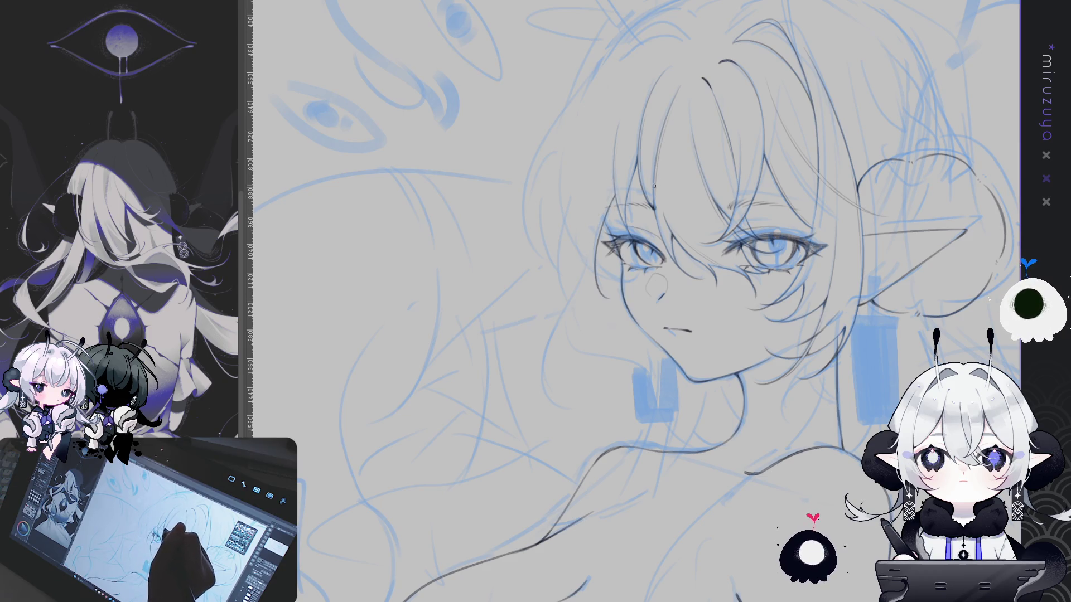
pyautogui.hotkey('ctrl', '+')
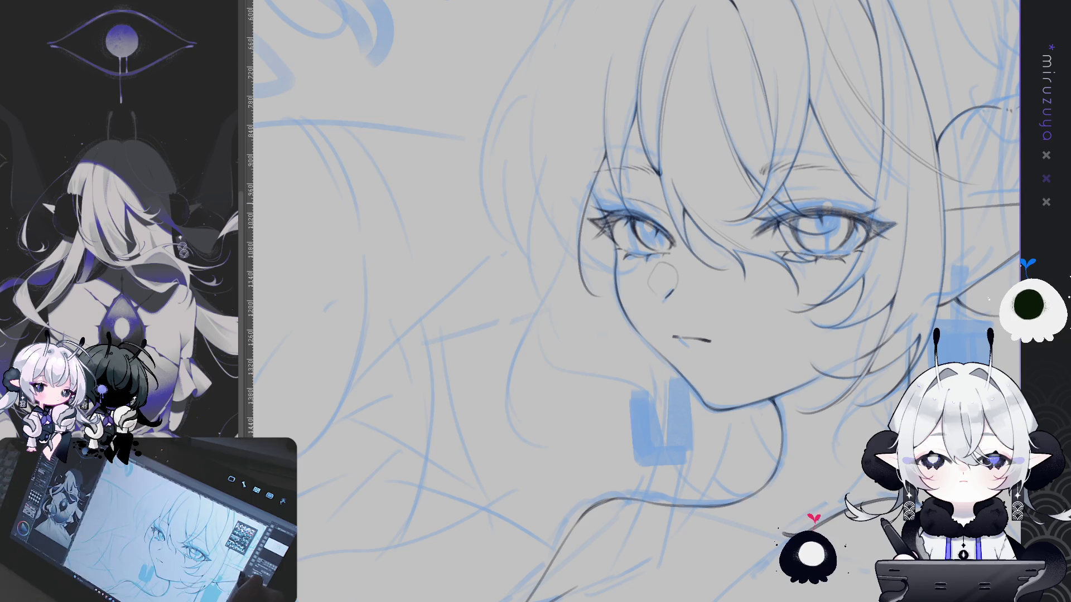
# - Rotate the canvas and ink the left hair outline stroke, redrawing it once
pyautogui.moveTo(614, 223); pyautogui.dragTo(558, 130)
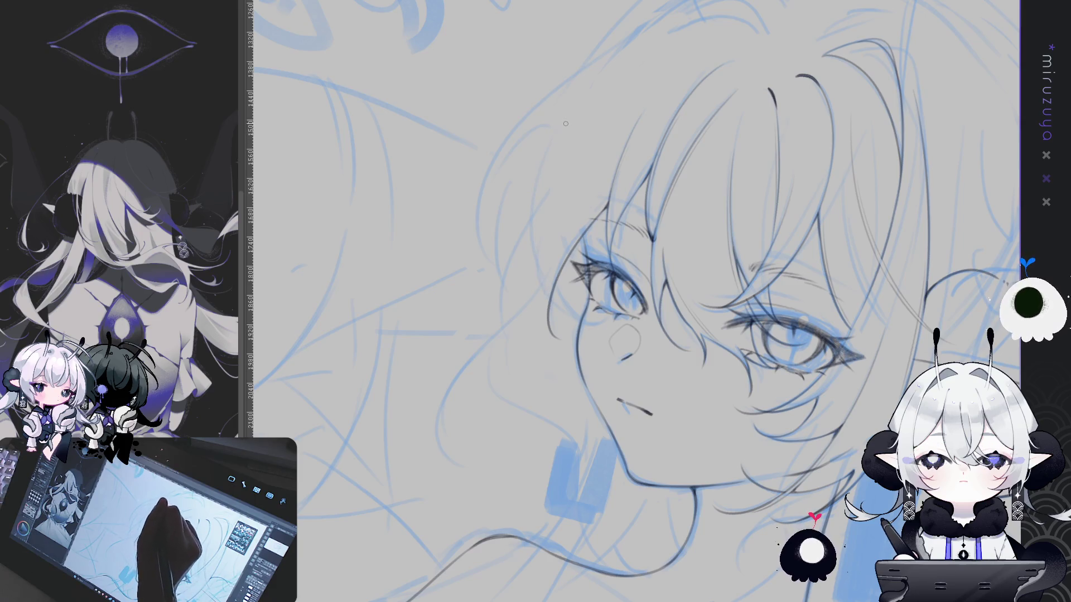
pyautogui.moveTo(553, 141); pyautogui.dragTo(533, 246)
pyautogui.hotkey('ctrl', 'z')
pyautogui.moveTo(551, 147)
pyautogui.mouseDown()
pyautogui.moveTo(534, 236)
pyautogui.moveTo(798, 218)
pyautogui.moveTo(594, 291)
pyautogui.mouseUp()
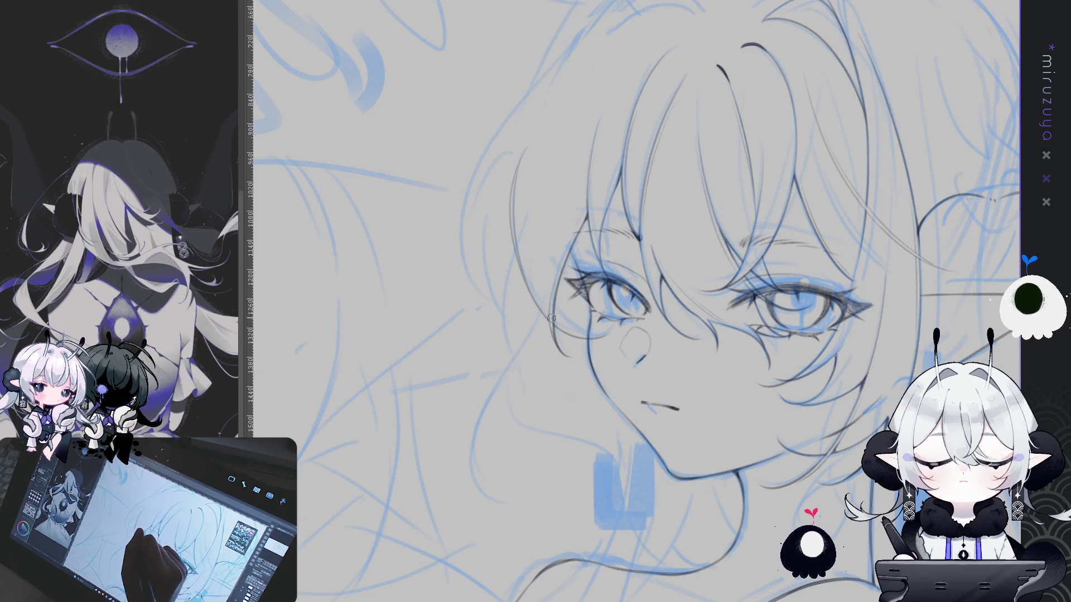
# - Re-angle the canvas and ink a dark left cheek contour, darkening its lower part
pyautogui.moveTo(556, 328); pyautogui.dragTo(940, 266)
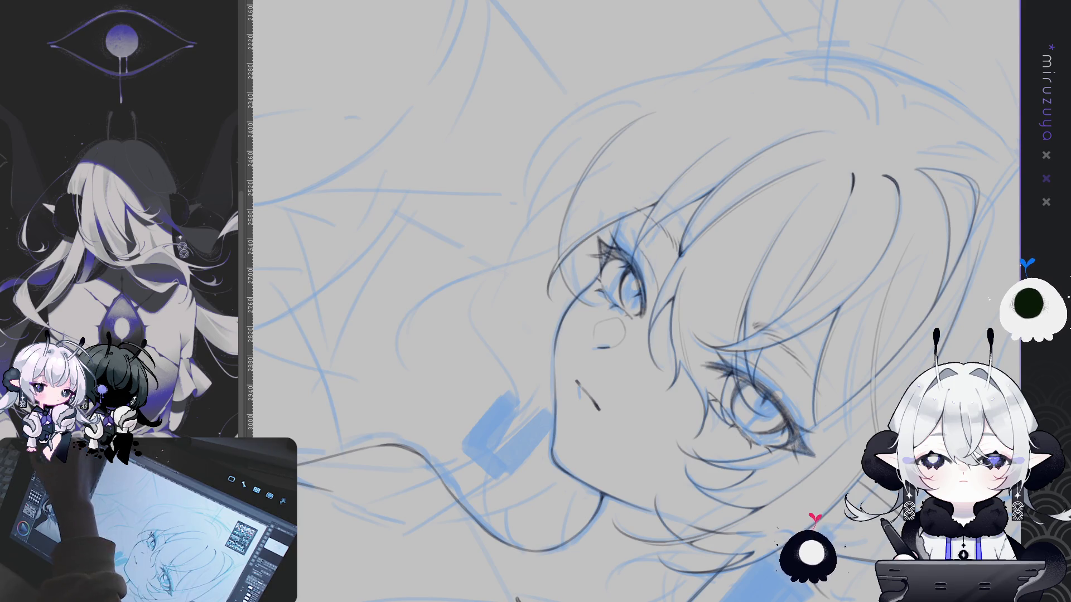
pyautogui.moveTo(901, 262); pyautogui.dragTo(527, 219)
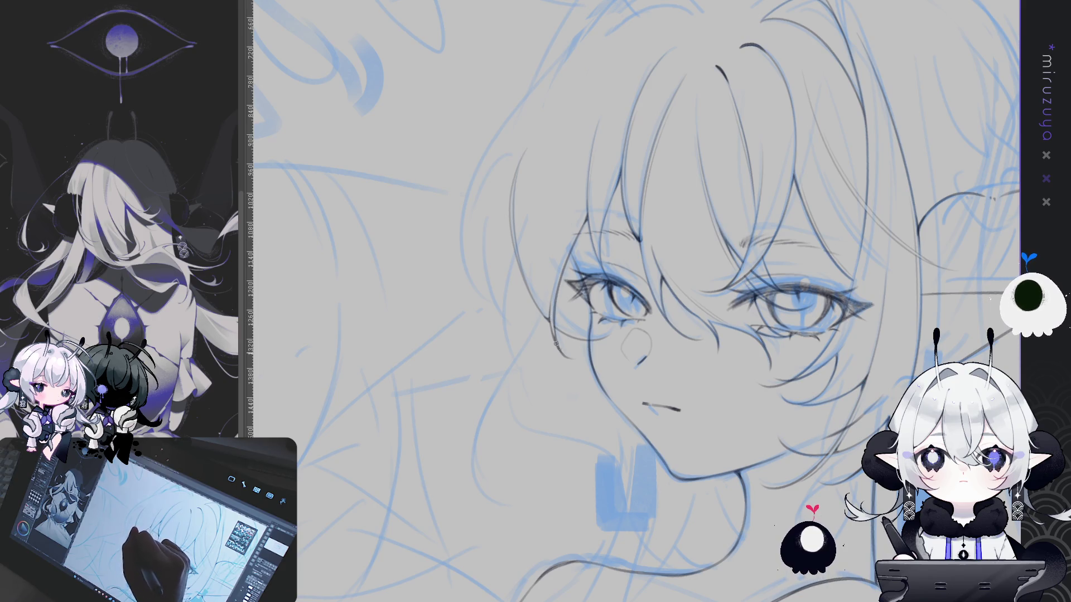
pyautogui.moveTo(687, 213)
pyautogui.mouseDown()
pyautogui.moveTo(562, 287)
pyautogui.moveTo(522, 439)
pyautogui.moveTo(611, 393)
pyautogui.moveTo(589, 392)
pyautogui.mouseUp()
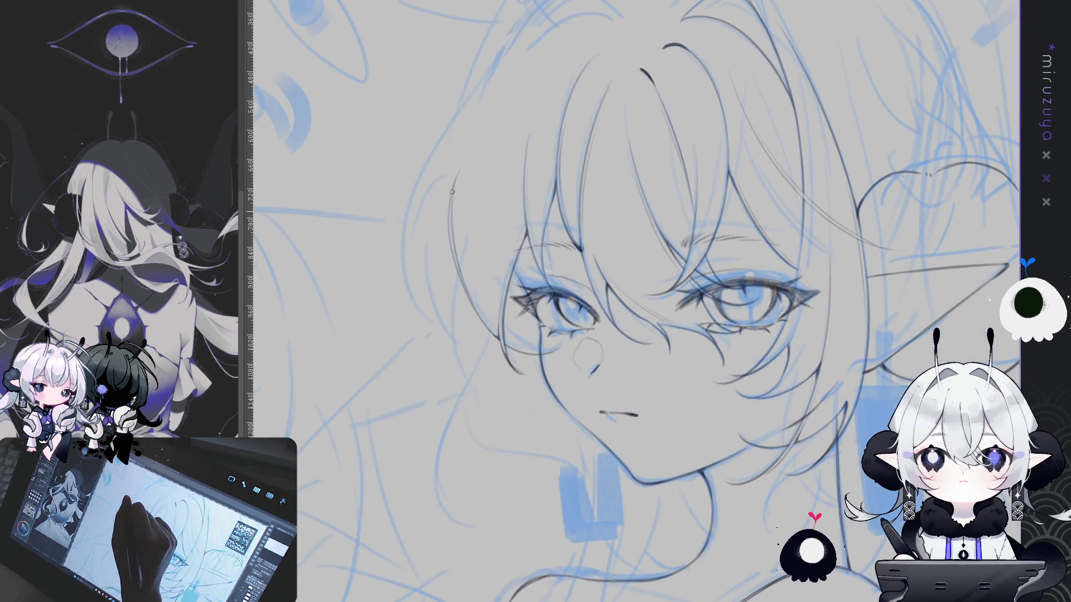
pyautogui.moveTo(452, 249); pyautogui.dragTo(470, 296)
pyautogui.moveTo(453, 237); pyautogui.dragTo(477, 307)
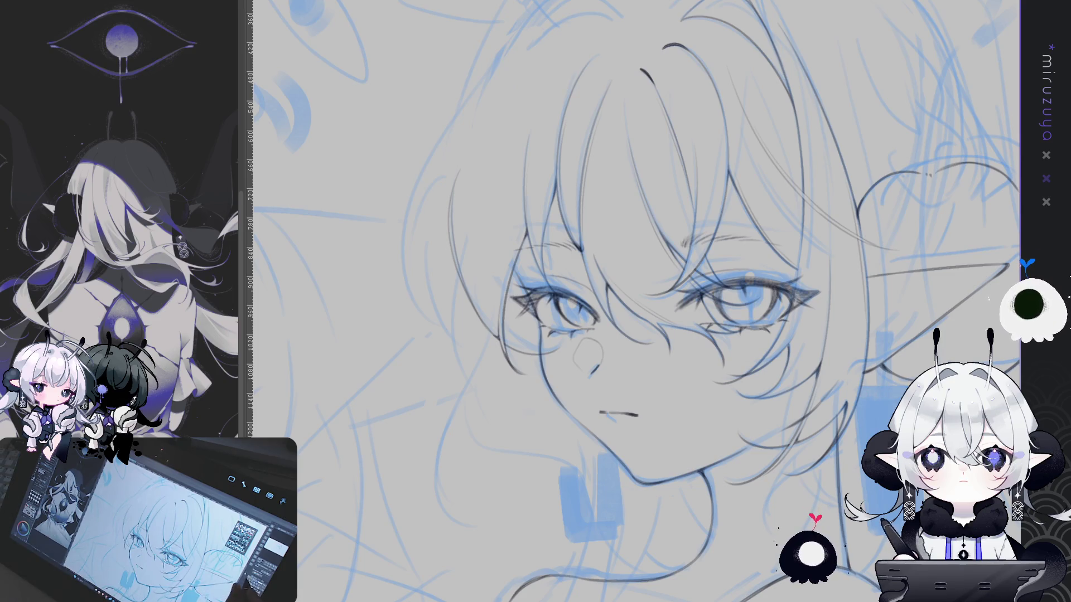
pyautogui.moveTo(743, 331); pyautogui.dragTo(822, 415)
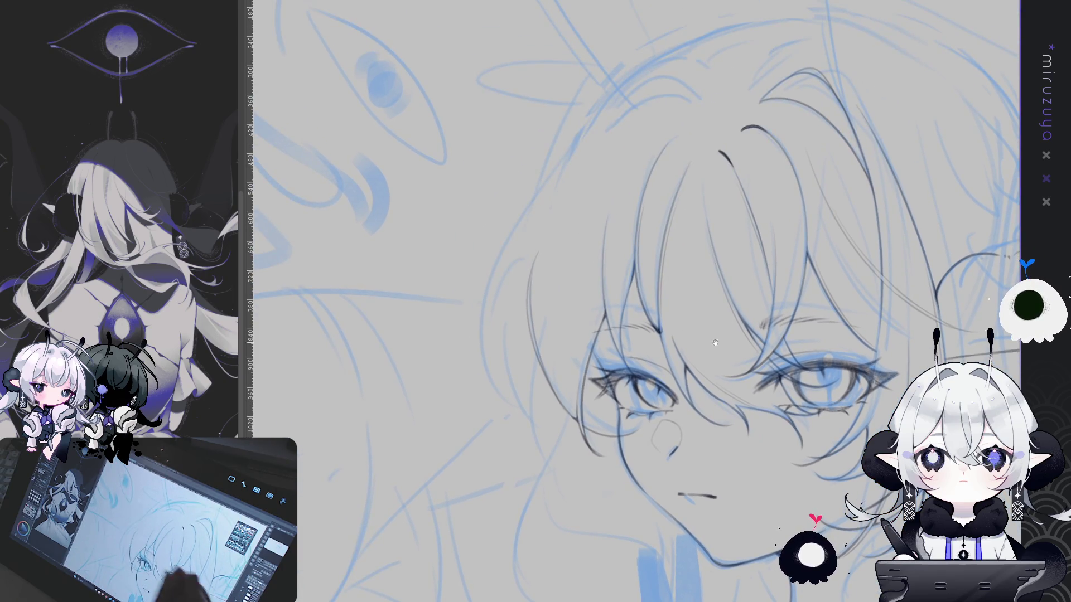
# - Undo the faint top-hair stroke and try an arc over the head, discarding the overlong version
pyautogui.moveTo(932, 278)
pyautogui.mouseDown()
pyautogui.moveTo(829, 276)
pyautogui.moveTo(775, 288)
pyautogui.mouseUp()
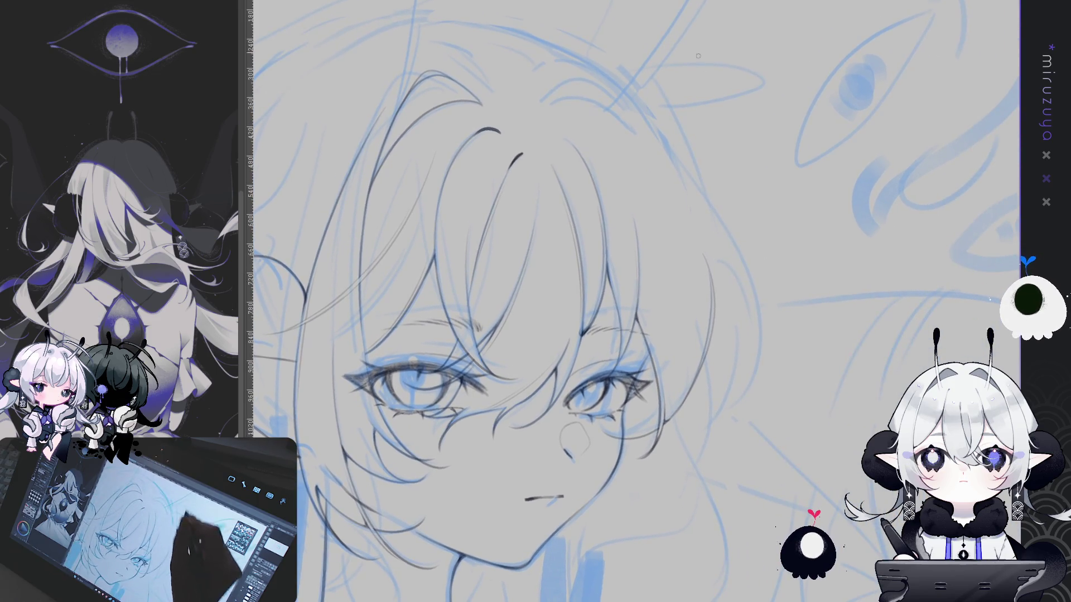
pyautogui.hotkey('ctrl', 'z')
pyautogui.moveTo(540, 102); pyautogui.dragTo(669, 170)
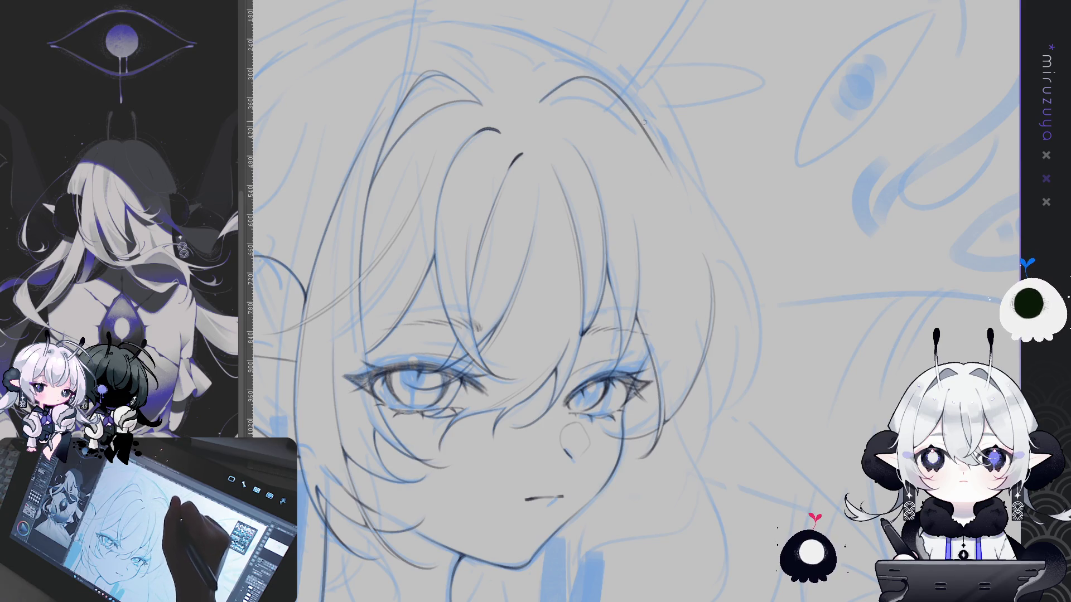
pyautogui.moveTo(540, 104)
pyautogui.mouseDown()
pyautogui.moveTo(585, 73)
pyautogui.moveTo(675, 177)
pyautogui.mouseUp()
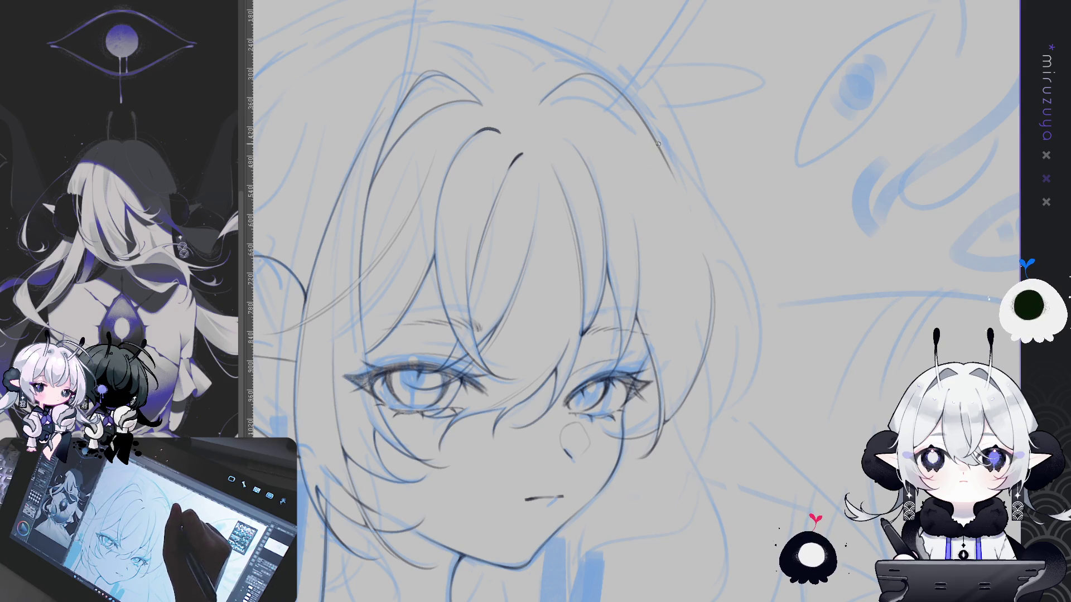
pyautogui.hotkey('ctrl', 'z')
# - Settle on a longer dark strand arcing over the crown after several redrawn attempts
pyautogui.moveTo(583, 73); pyautogui.dragTo(624, 148)
pyautogui.hotkey('ctrl', 'z')
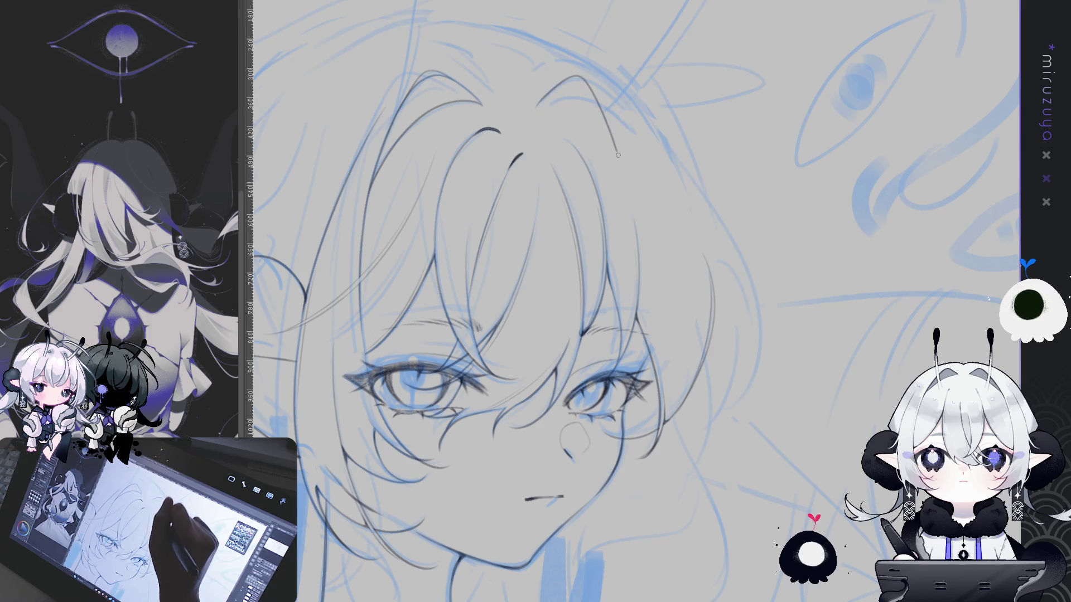
pyautogui.hotkey('ctrl', 'z')
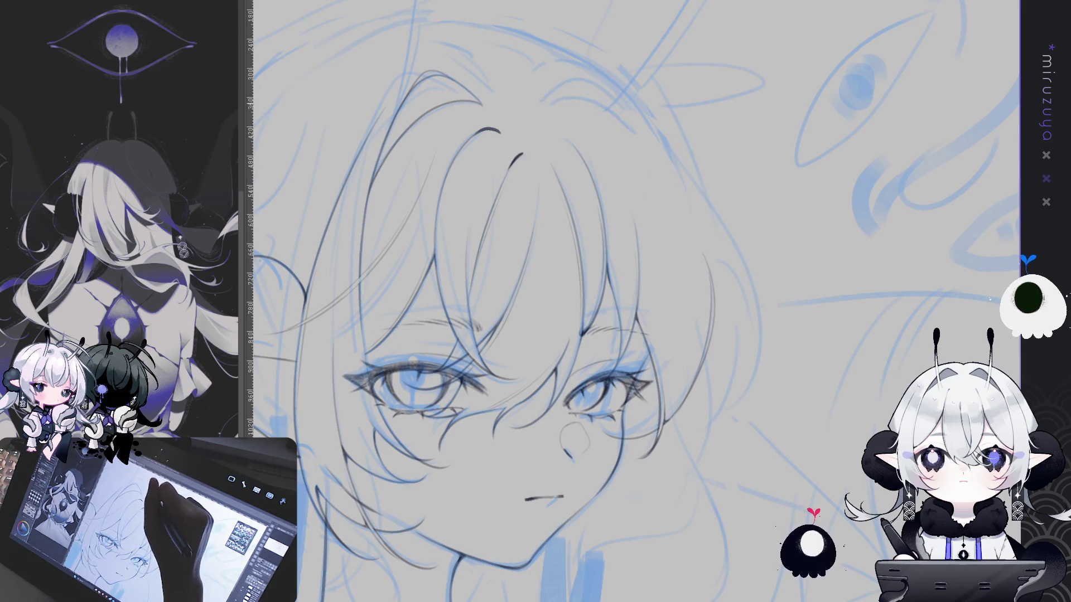
pyautogui.moveTo(563, 78); pyautogui.dragTo(672, 184)
pyautogui.hotkey('ctrl', 'z')
pyautogui.moveTo(543, 102); pyautogui.dragTo(622, 119)
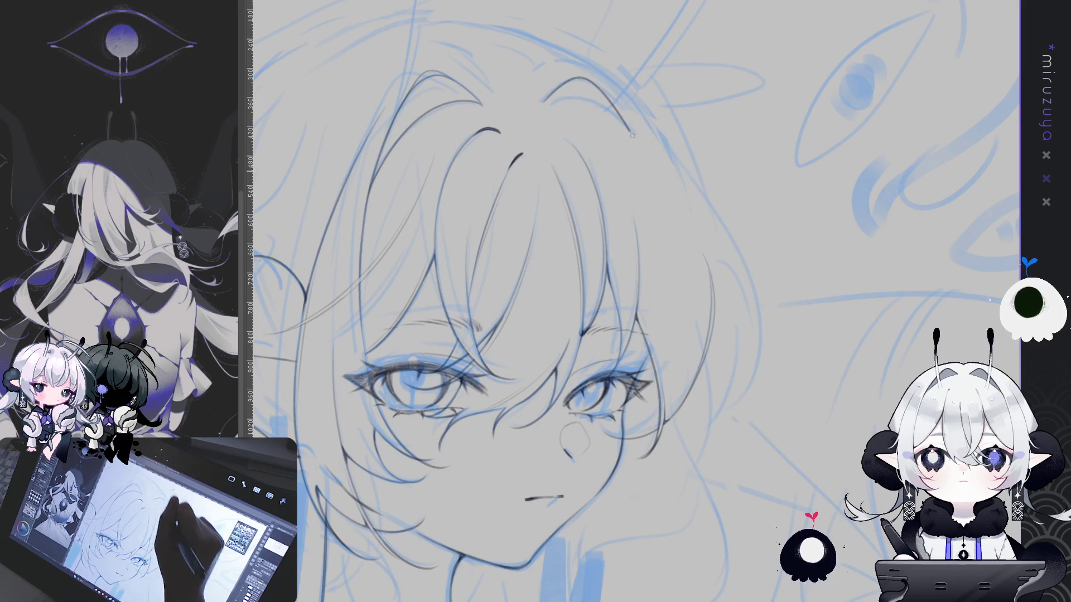
pyautogui.moveTo(544, 102)
pyautogui.mouseDown()
pyautogui.moveTo(569, 81)
pyautogui.moveTo(662, 165)
pyautogui.mouseUp()
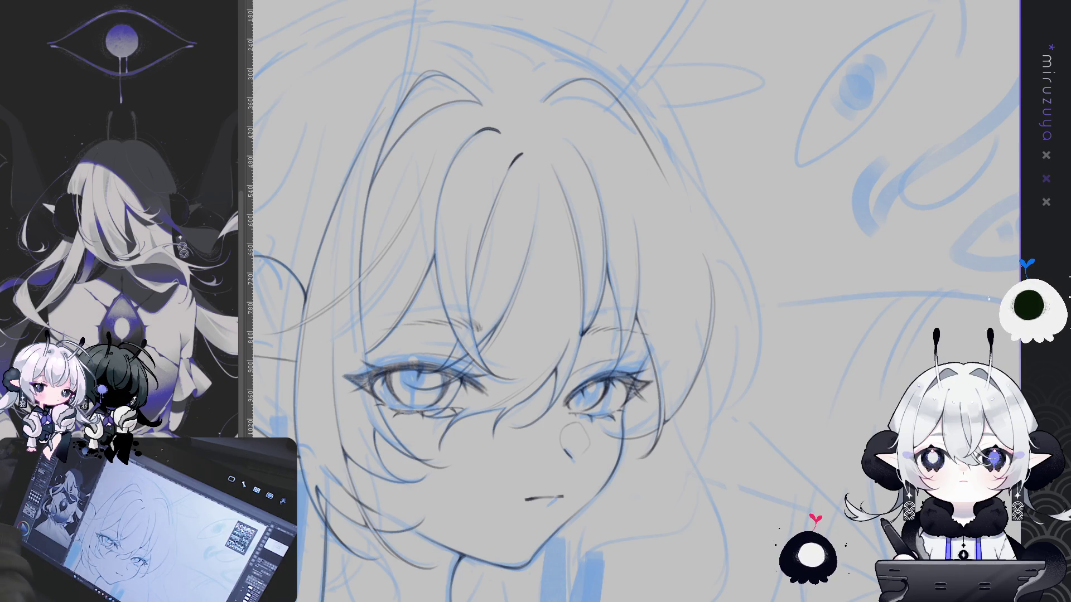
pyautogui.moveTo(608, 296)
pyautogui.mouseDown()
pyautogui.moveTo(803, 346)
pyautogui.moveTo(735, 343)
pyautogui.mouseUp()
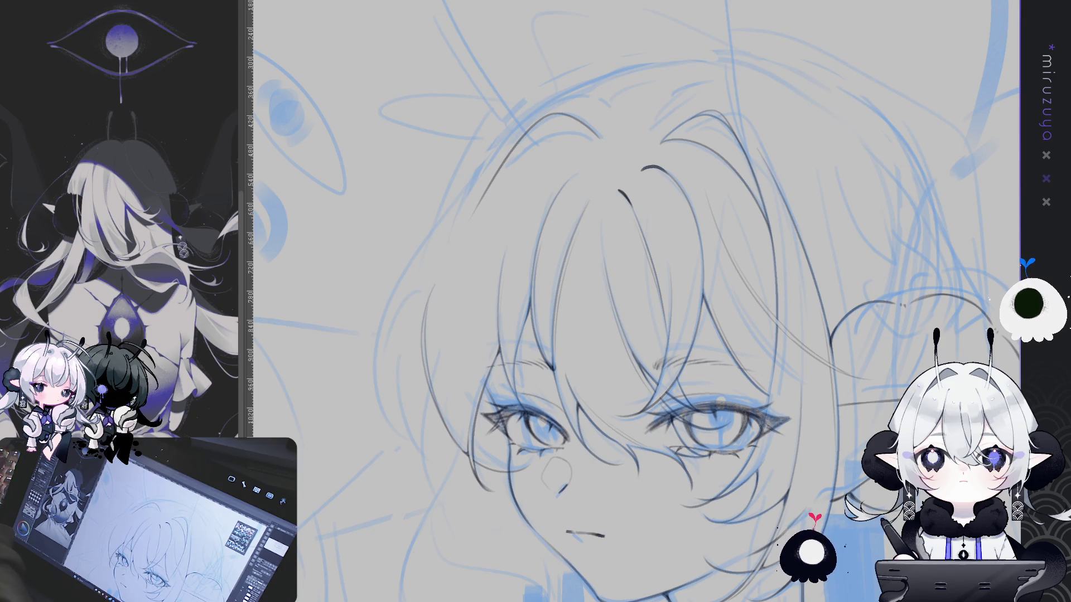
# - With the view rotated, ink a hair line curving down to the left of the face
pyautogui.moveTo(877, 374); pyautogui.dragTo(955, 336)
pyautogui.press('-')
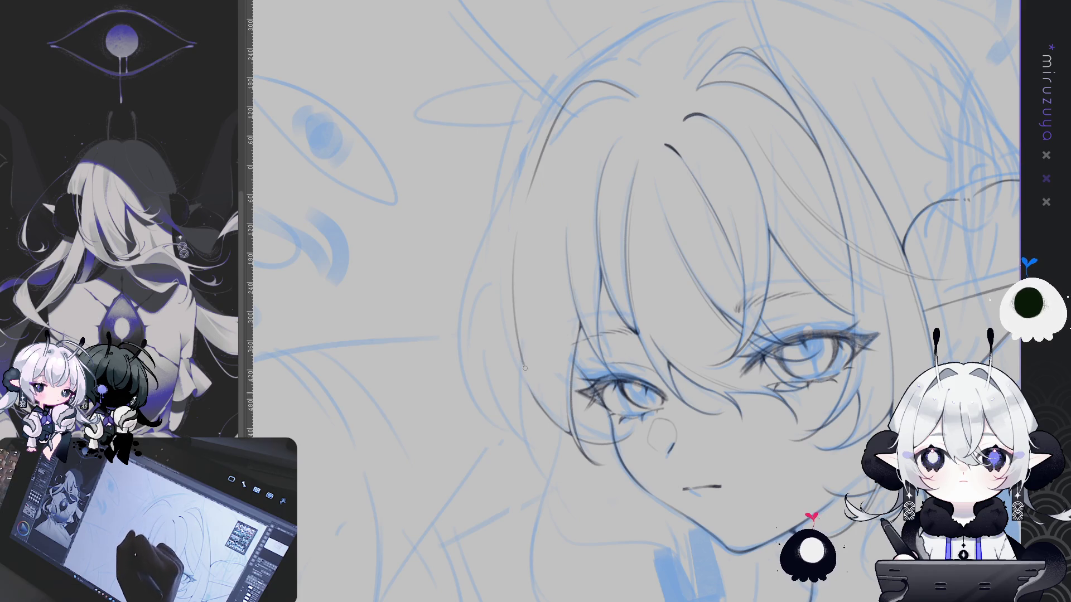
pyautogui.moveTo(527, 249)
pyautogui.mouseDown()
pyautogui.moveTo(542, 405)
pyautogui.moveTo(478, 183)
pyautogui.moveTo(433, 284)
pyautogui.mouseUp()
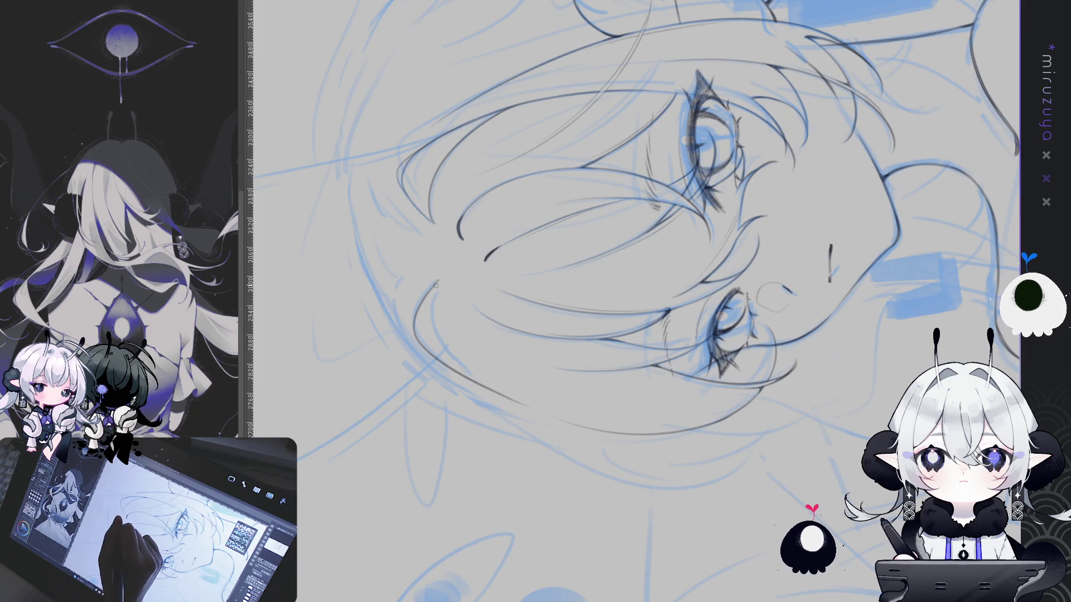
pyautogui.moveTo(440, 281)
pyautogui.mouseDown()
pyautogui.moveTo(801, 371)
pyautogui.moveTo(625, 156)
pyautogui.mouseUp()
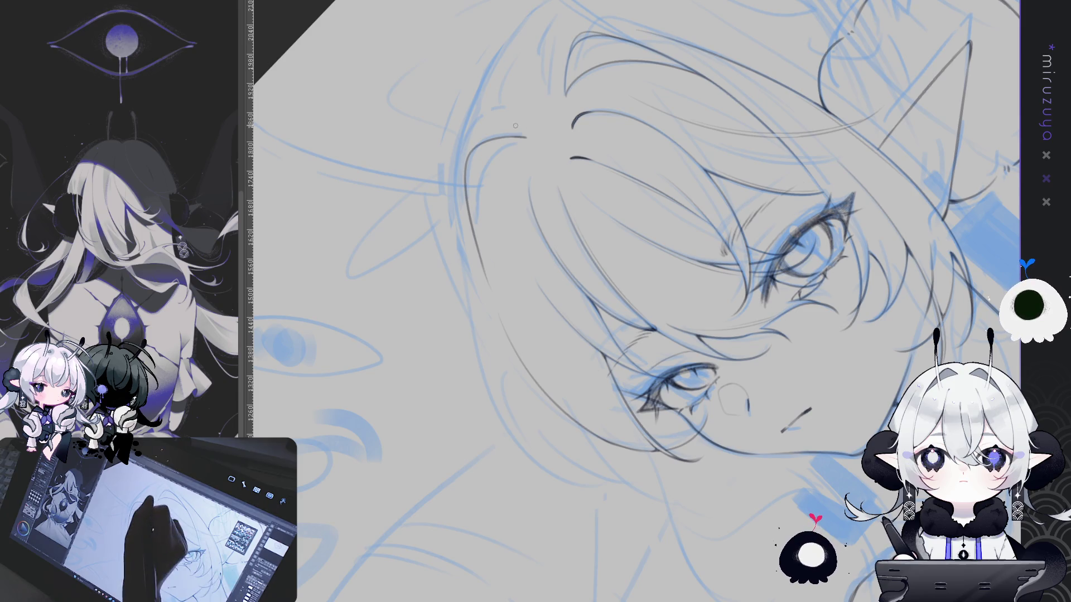
# - Add a second hair line beside the face, redrawing it twice until it fits
pyautogui.moveTo(485, 187); pyautogui.dragTo(477, 259)
pyautogui.hotkey('ctrl', 'z')
pyautogui.moveTo(497, 162); pyautogui.dragTo(477, 267)
pyautogui.hotkey('ctrl', 'z')
pyautogui.moveTo(497, 147); pyautogui.dragTo(478, 259)
pyautogui.press('^')
pyautogui.press('^')
pyautogui.press('^')
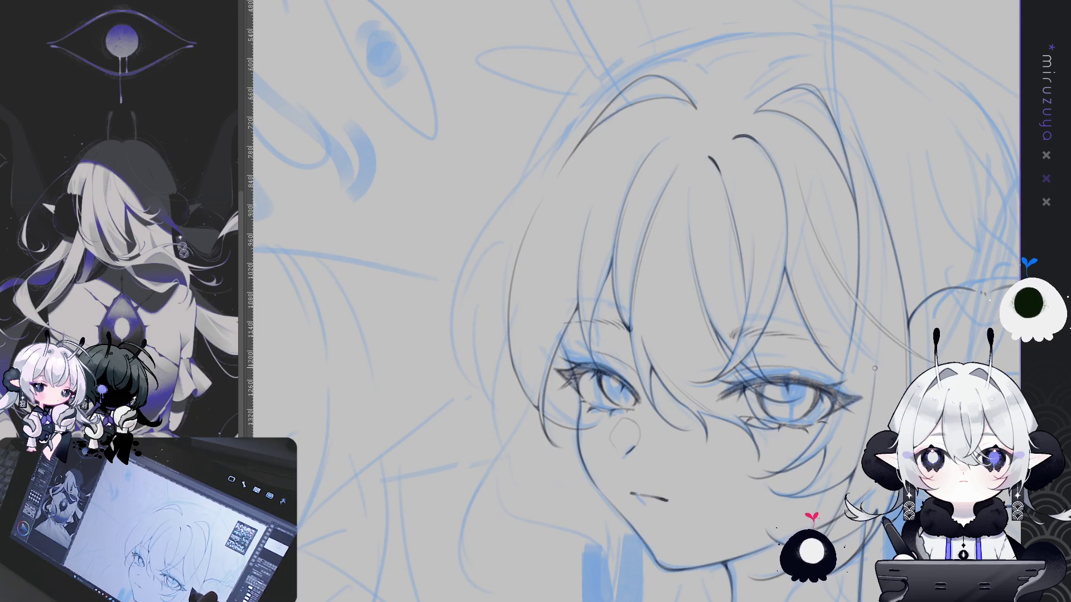
# - Flip the view horizontally with a slight tilt to check the face's symmetry, then flip back
pyautogui.press('-')
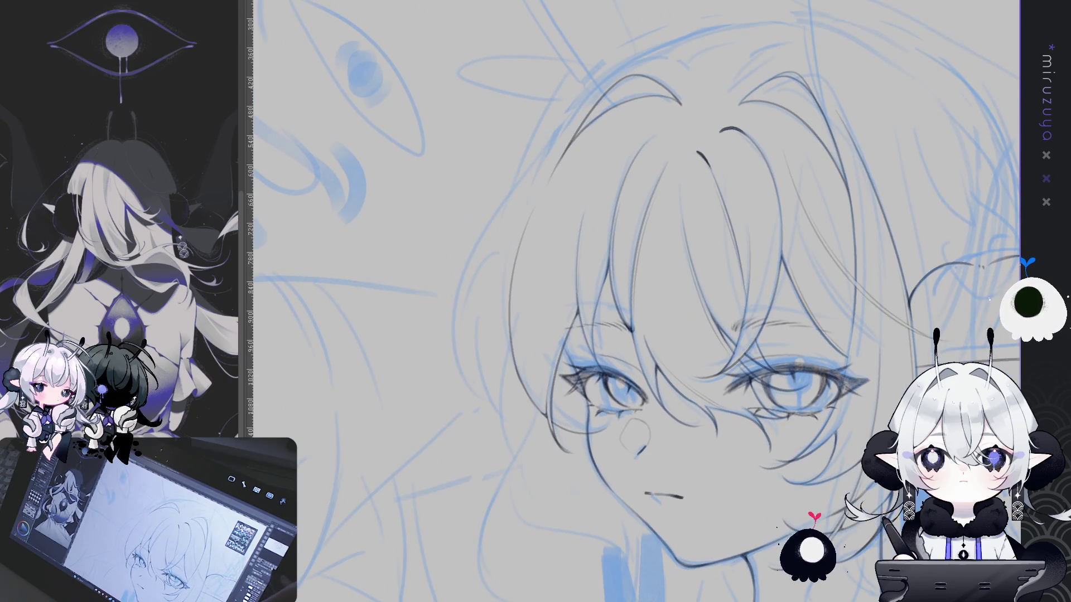
pyautogui.press('h')
pyautogui.press('-')
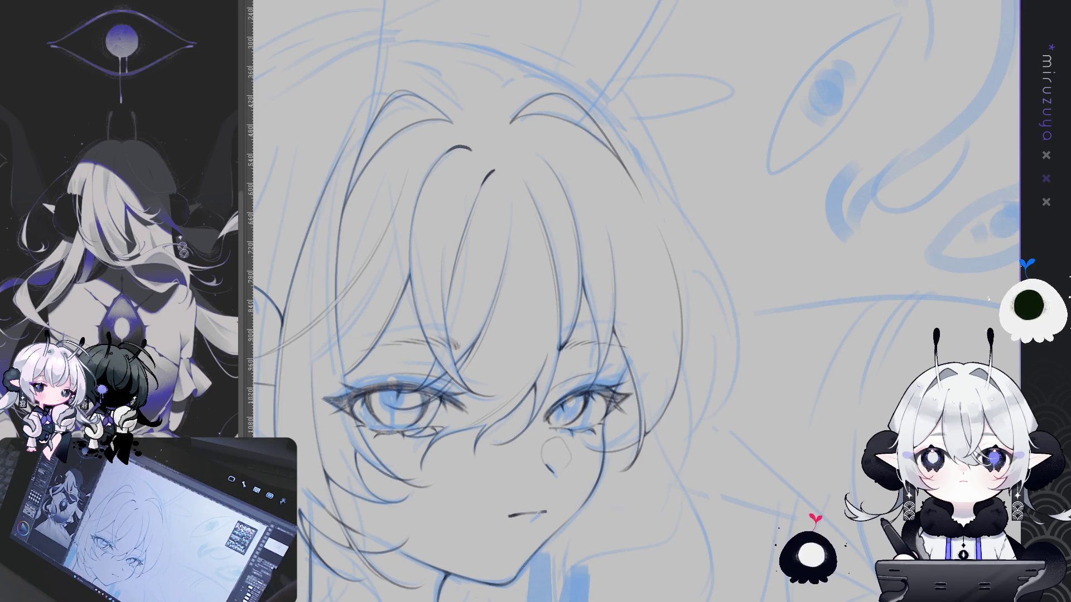
pyautogui.press('h')
pyautogui.scroll(-3, 560, 240)
# - Select the hair-loop stroke at the head's top-left and nudge it a few pixels lower
pyautogui.moveTo(719, 262); pyautogui.dragTo(557, 242)
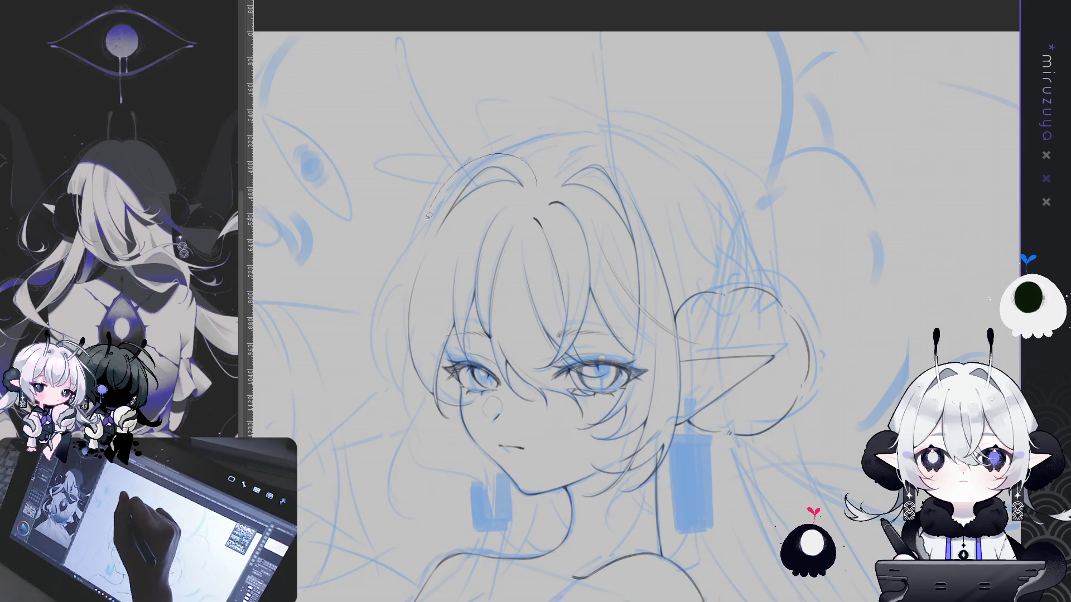
pyautogui.hotkey('ctrl', 'z')
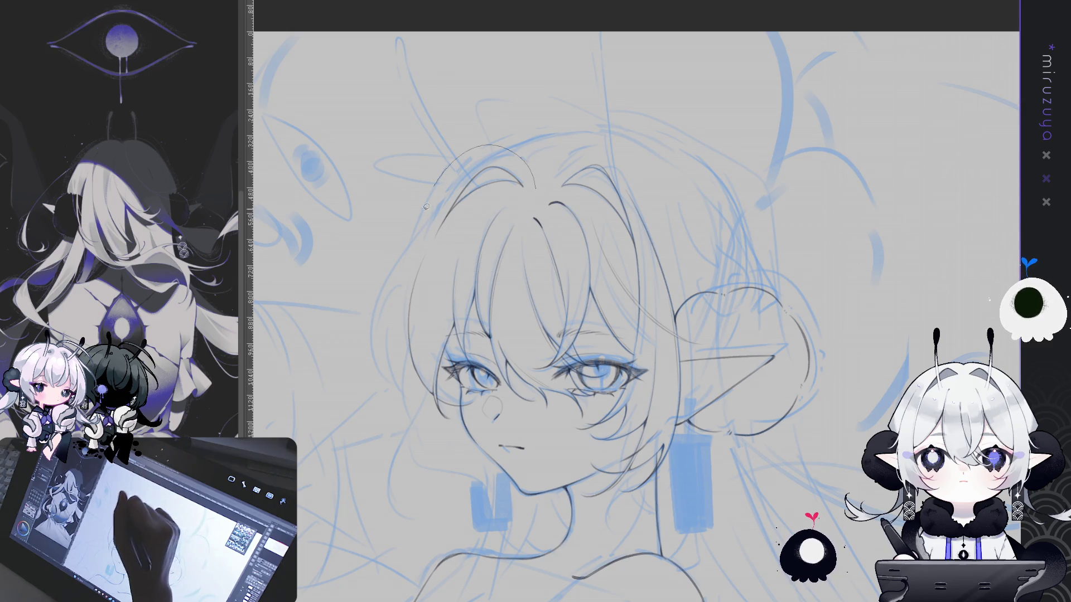
pyautogui.moveTo(481, 200); pyautogui.dragTo(479, 200)
pyautogui.hotkey('ctrl', 't')
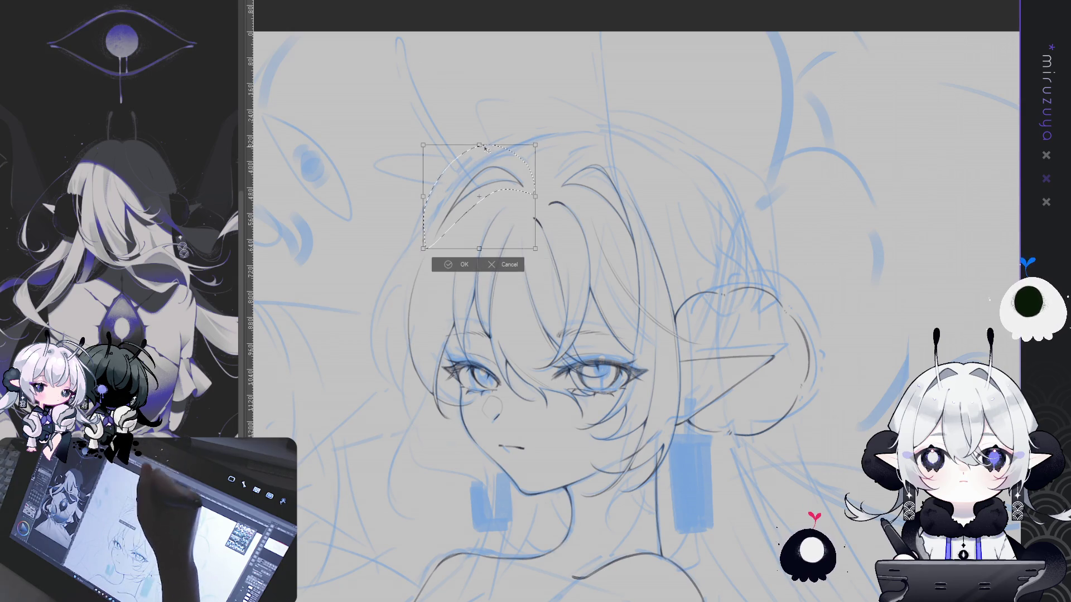
pyautogui.moveTo(509, 168); pyautogui.dragTo(507, 171)
pyautogui.press('Return')
pyautogui.hotkey('ctrl', 'd')
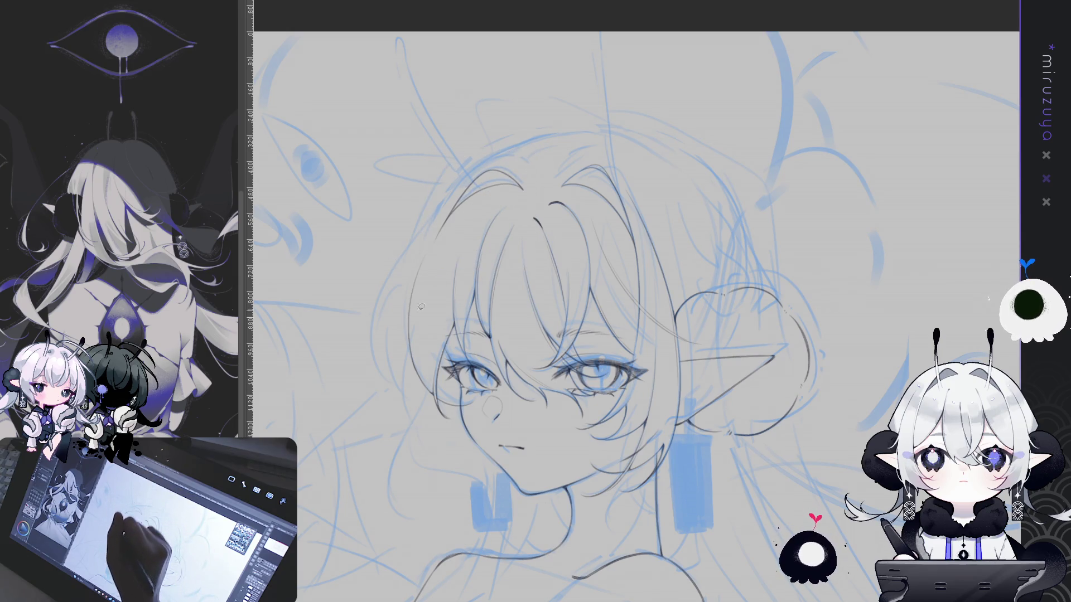
pyautogui.moveTo(547, 313); pyautogui.dragTo(590, 401)
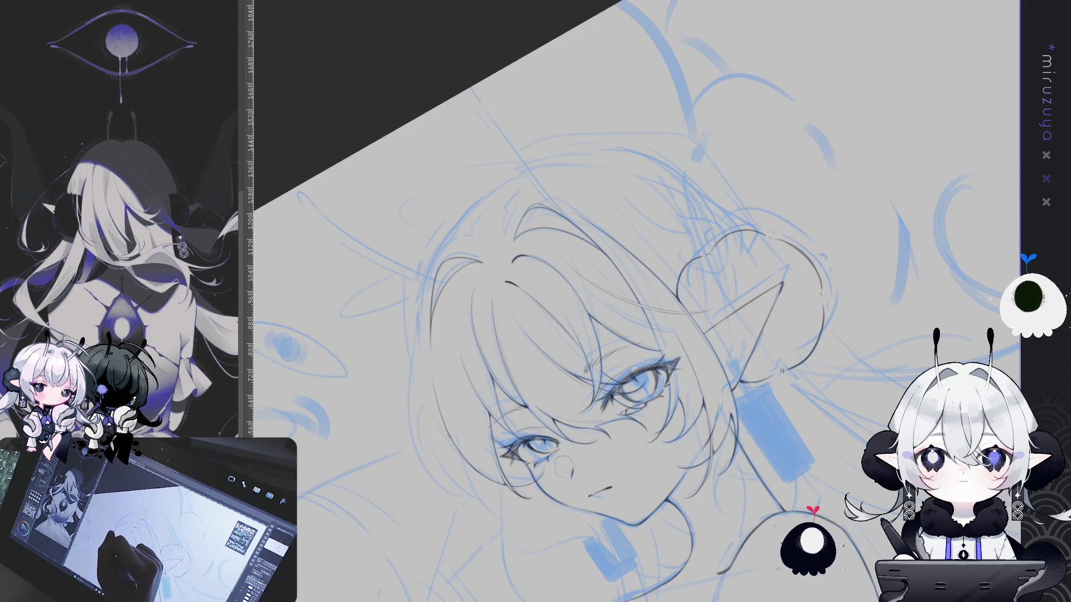
pyautogui.moveTo(438, 399); pyautogui.dragTo(529, 229)
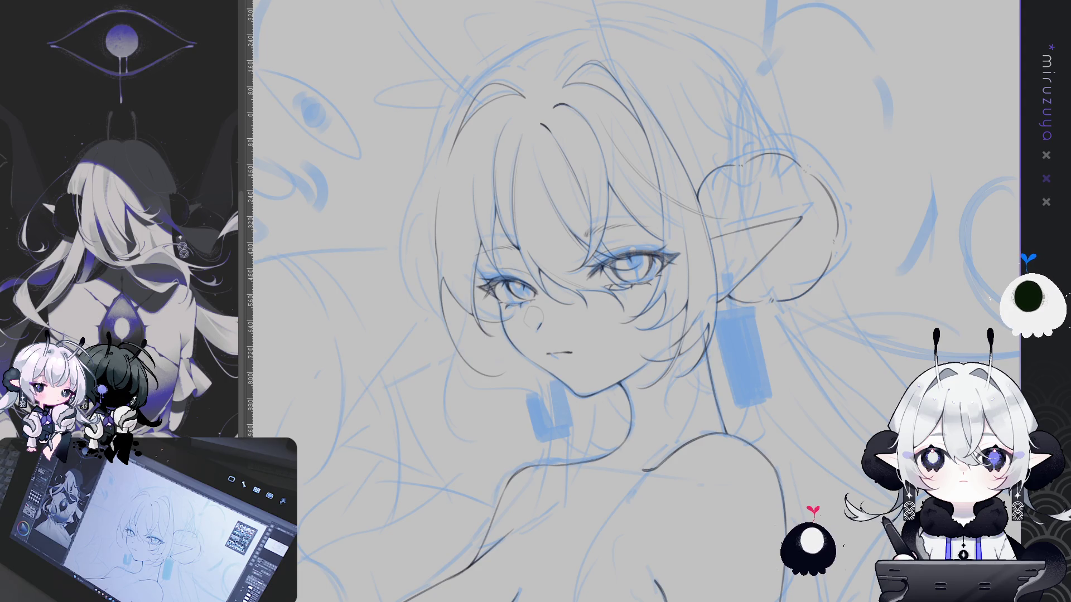
pyautogui.press('^')
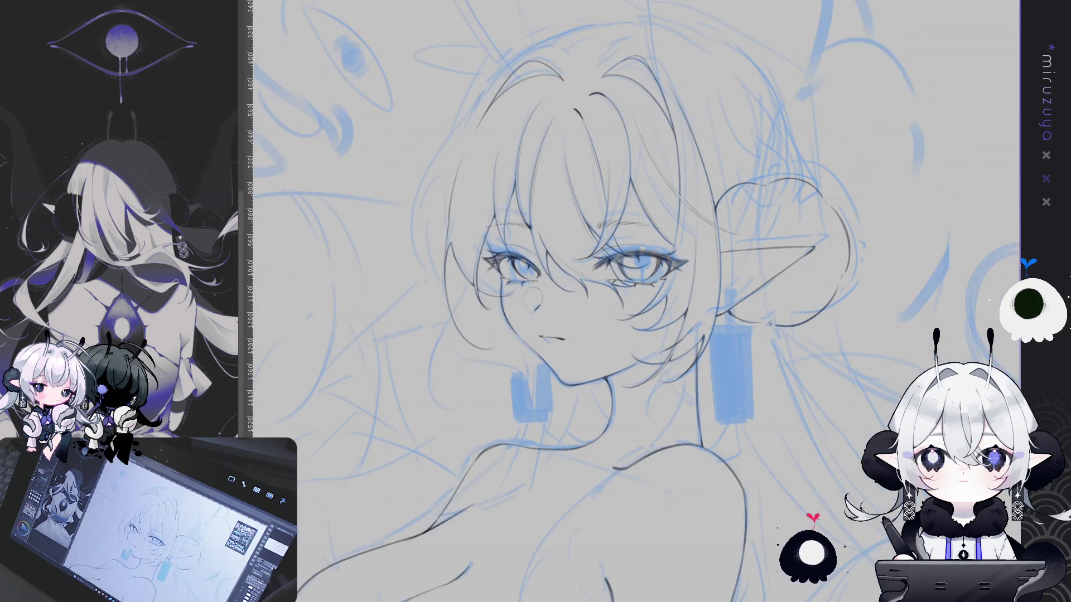
# - Zoom in and ink the left face contour, redrawing it once for a cleaner line
pyautogui.press('-')
pyautogui.press('-')
pyautogui.press('-')
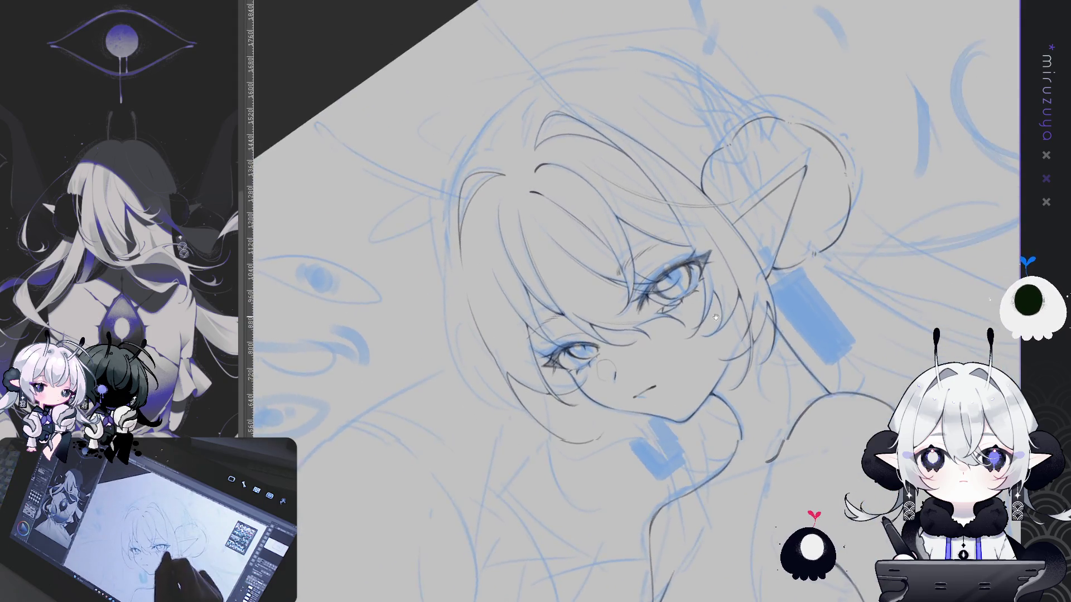
pyautogui.hotkey('ctrl', '+')
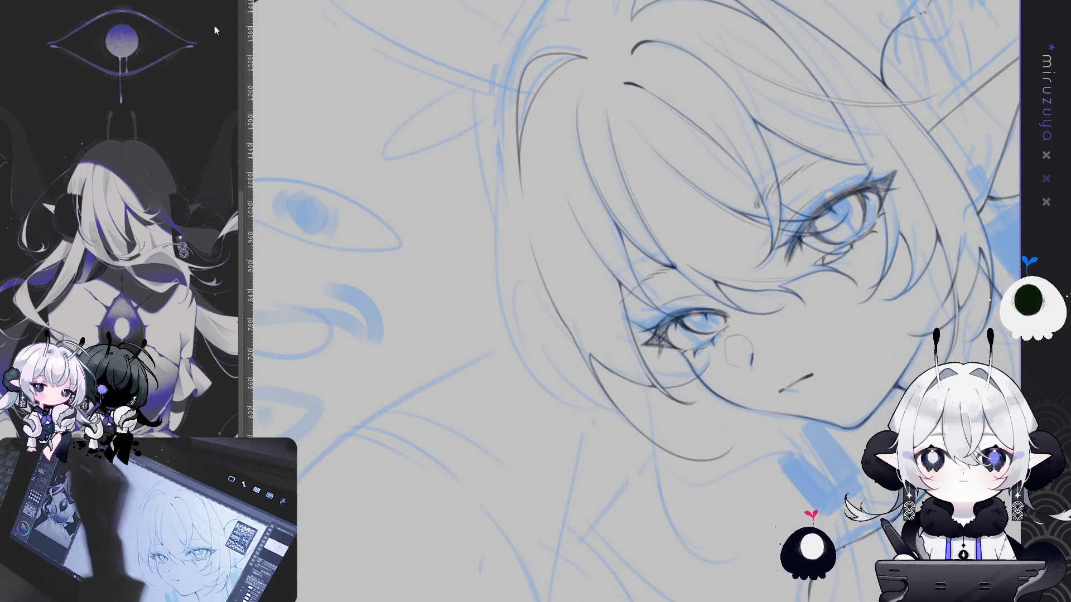
pyautogui.moveTo(502, 192); pyautogui.dragTo(589, 435)
pyautogui.hotkey('ctrl', 'z')
pyautogui.moveTo(505, 172); pyautogui.dragTo(588, 434)
pyautogui.press('^')
pyautogui.press('^')
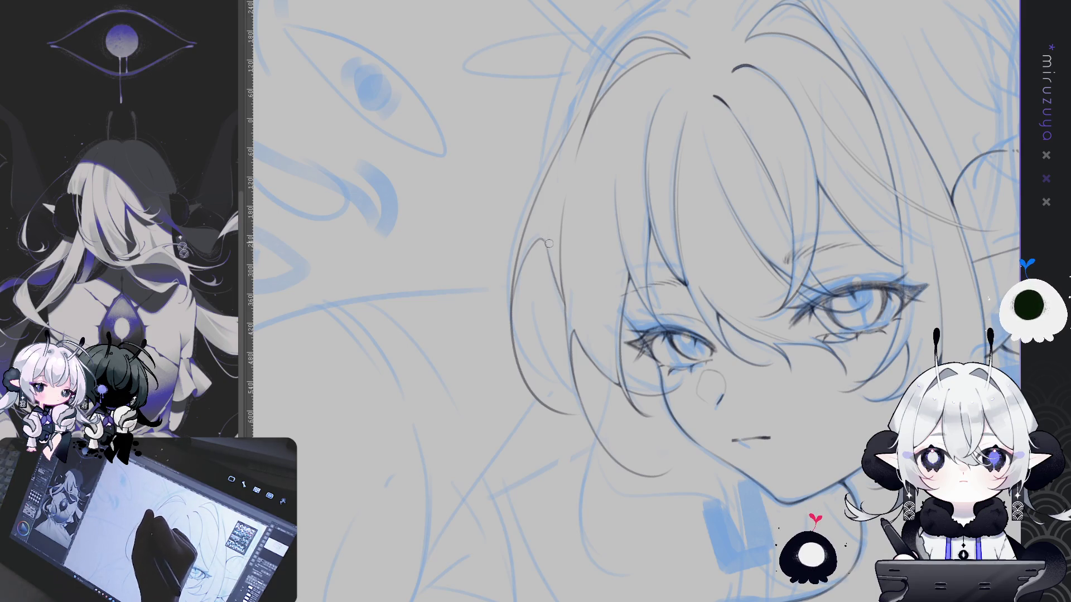
pyautogui.moveTo(549, 246)
pyautogui.mouseDown()
pyautogui.moveTo(919, 329)
pyautogui.moveTo(749, 421)
pyautogui.mouseUp()
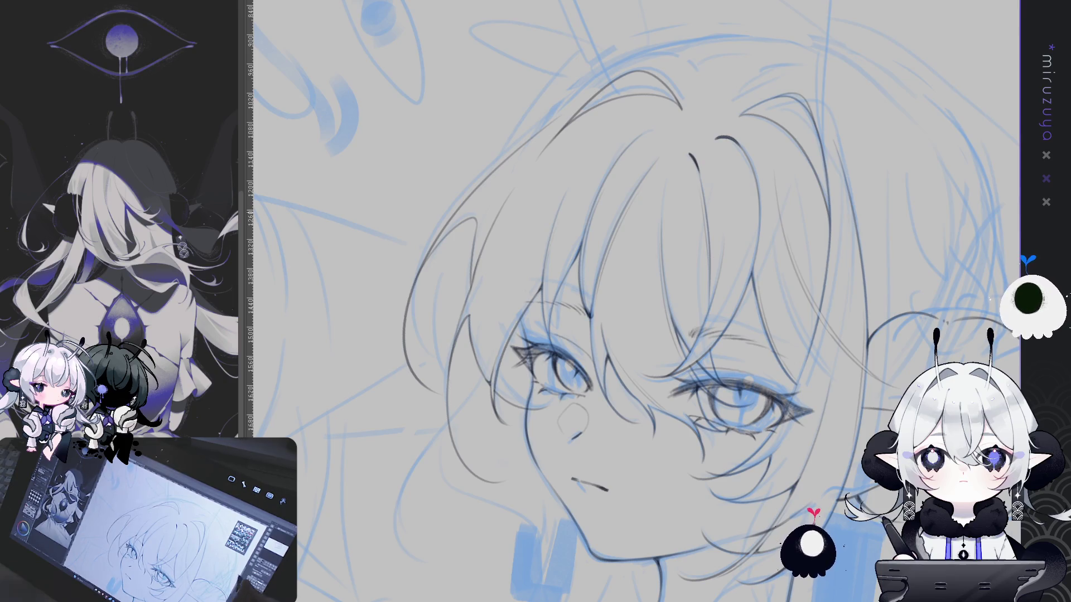
pyautogui.press('-')
pyautogui.moveTo(641, 424)
pyautogui.mouseDown()
pyautogui.moveTo(685, 492)
pyautogui.moveTo(735, 331)
pyautogui.mouseUp()
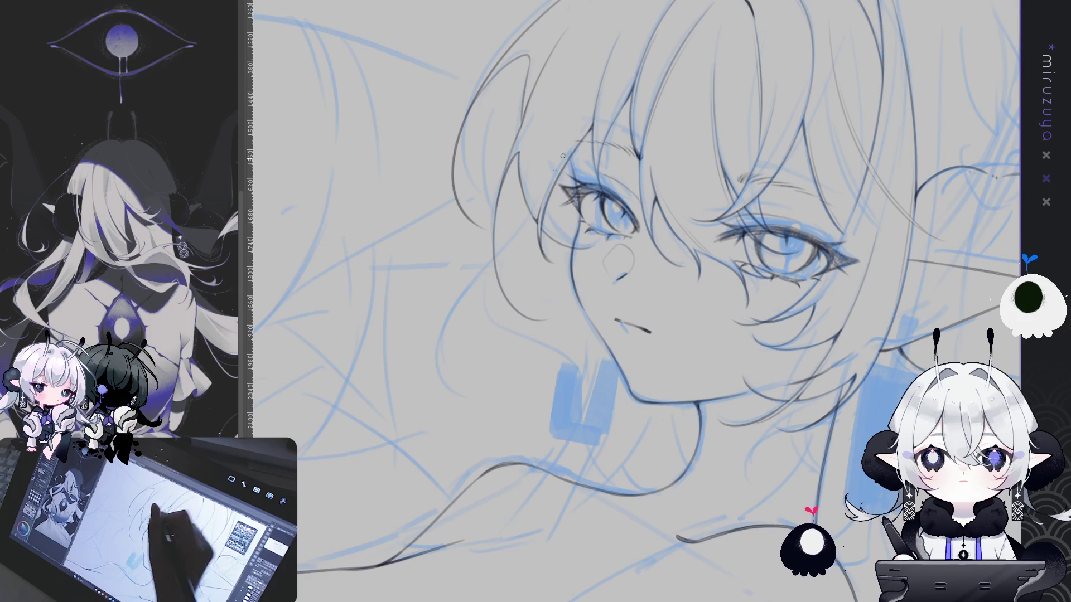
pyautogui.moveTo(495, 234); pyautogui.dragTo(759, 294)
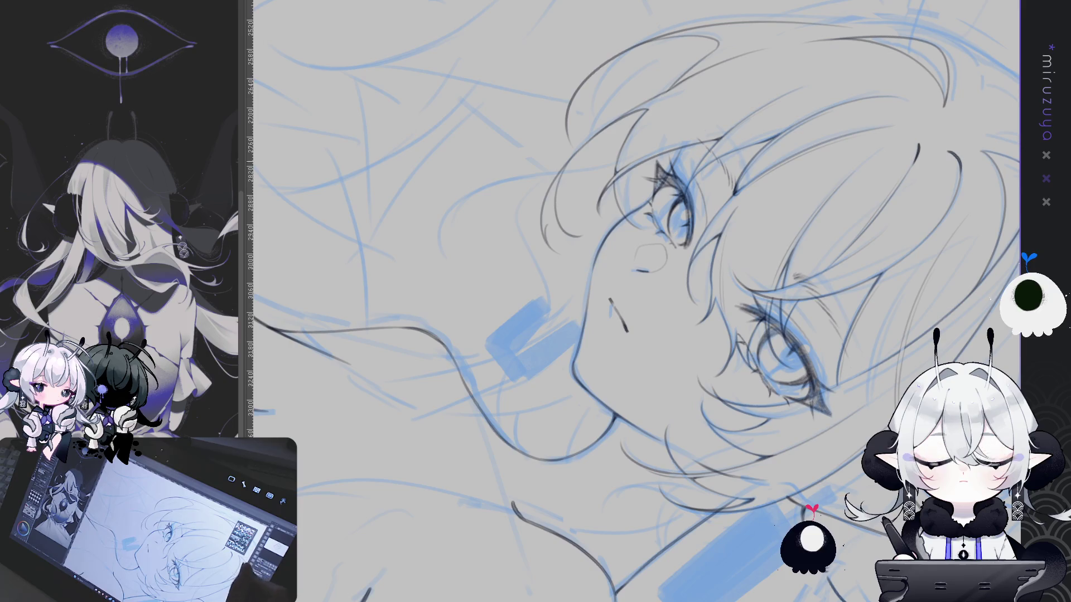
pyautogui.moveTo(831, 334)
pyautogui.mouseDown()
pyautogui.moveTo(840, 344)
pyautogui.moveTo(602, 190)
pyautogui.mouseUp()
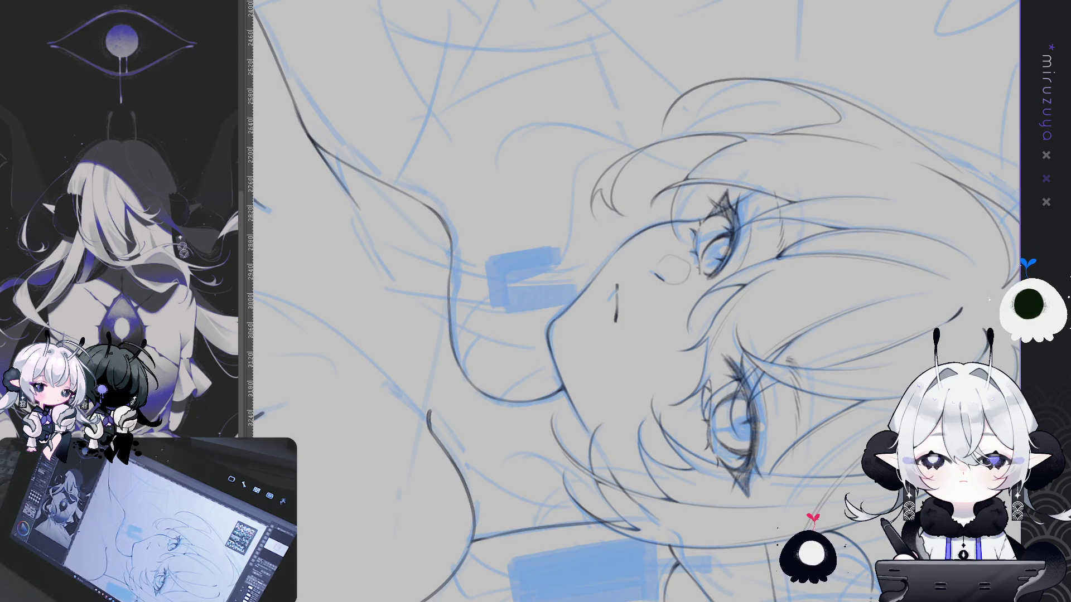
pyautogui.moveTo(725, 391)
pyautogui.mouseDown()
pyautogui.moveTo(750, 328)
pyautogui.moveTo(609, 393)
pyautogui.moveTo(615, 409)
pyautogui.mouseUp()
pyautogui.moveTo(955, 269)
pyautogui.mouseDown()
pyautogui.moveTo(715, 520)
pyautogui.moveTo(656, 195)
pyautogui.mouseUp()
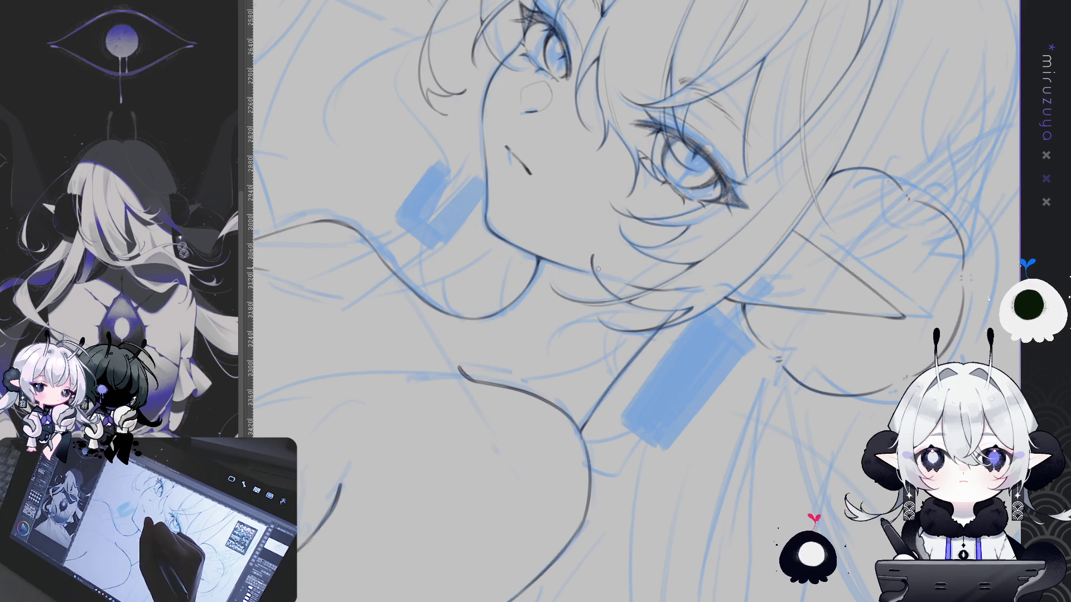
pyautogui.moveTo(654, 212); pyautogui.dragTo(603, 285)
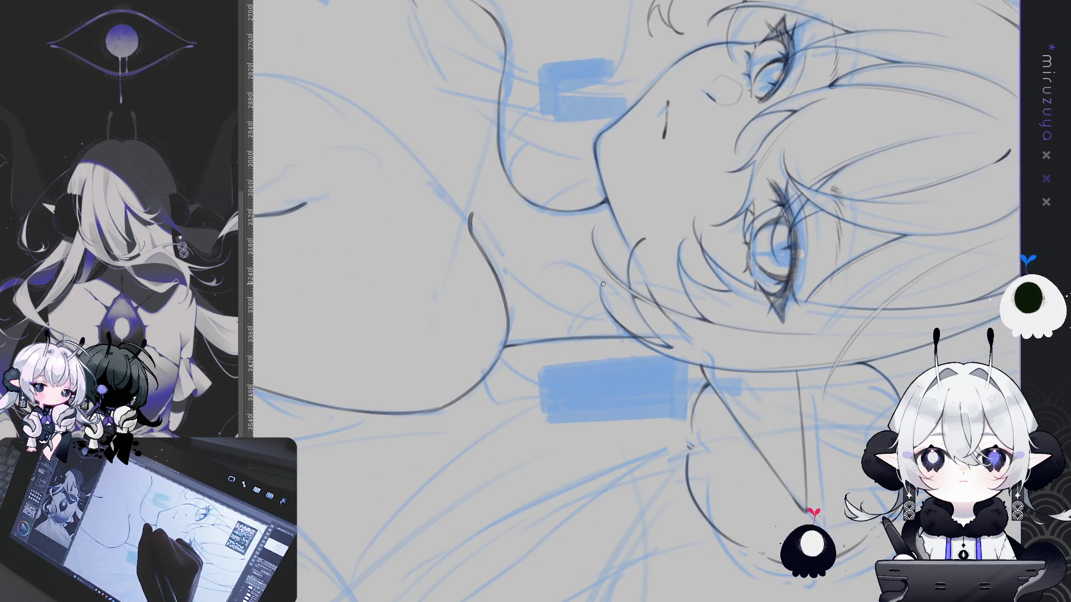
pyautogui.hotkey('ctrl', '@')
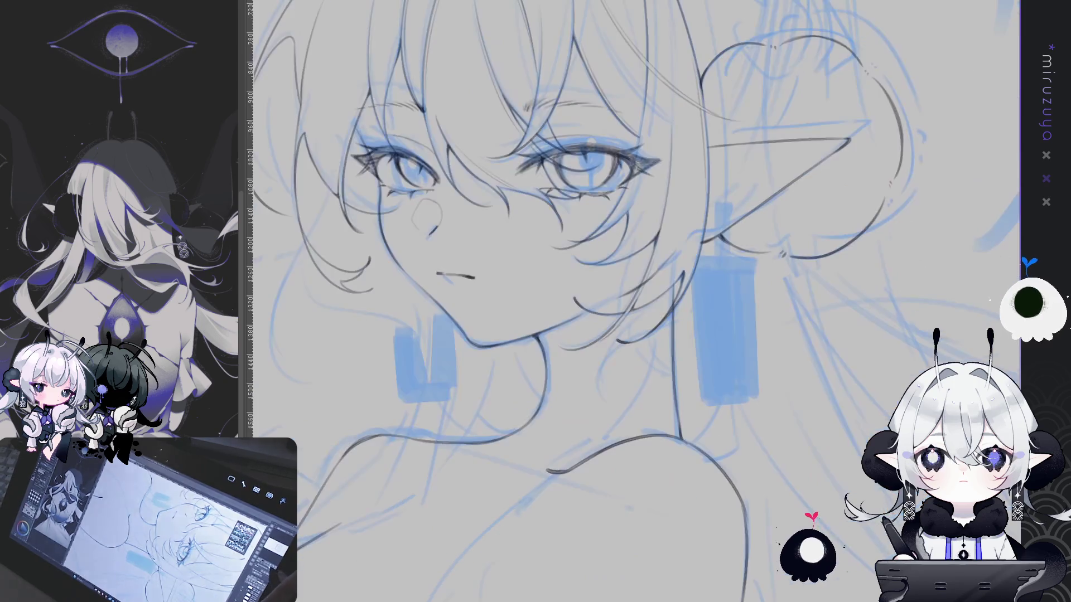
pyautogui.scroll(2, 791, 488)
pyautogui.moveTo(725, 390); pyautogui.dragTo(638, 253)
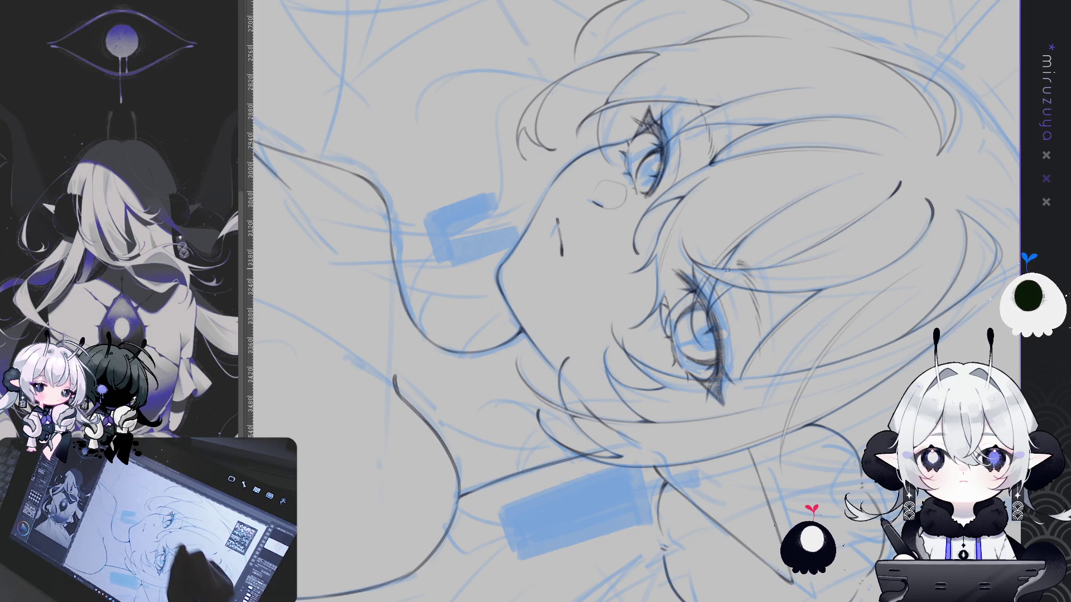
pyautogui.hotkey('ctrl', '0')
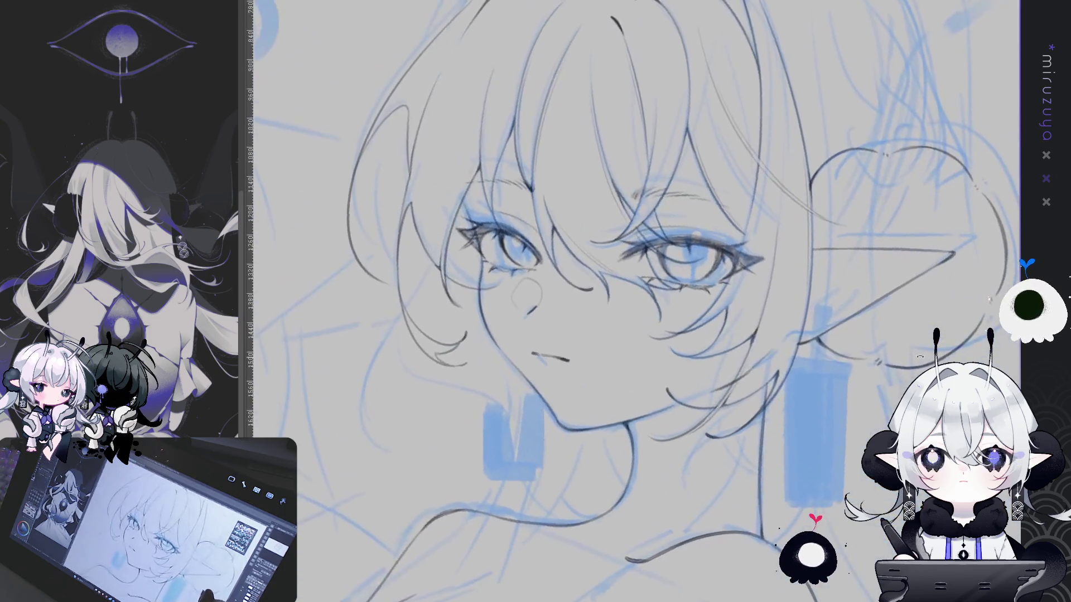
# - Ink the left outline of the hair, retrying the stroke several times until it looks right
pyautogui.scroll(2, 636, 301)
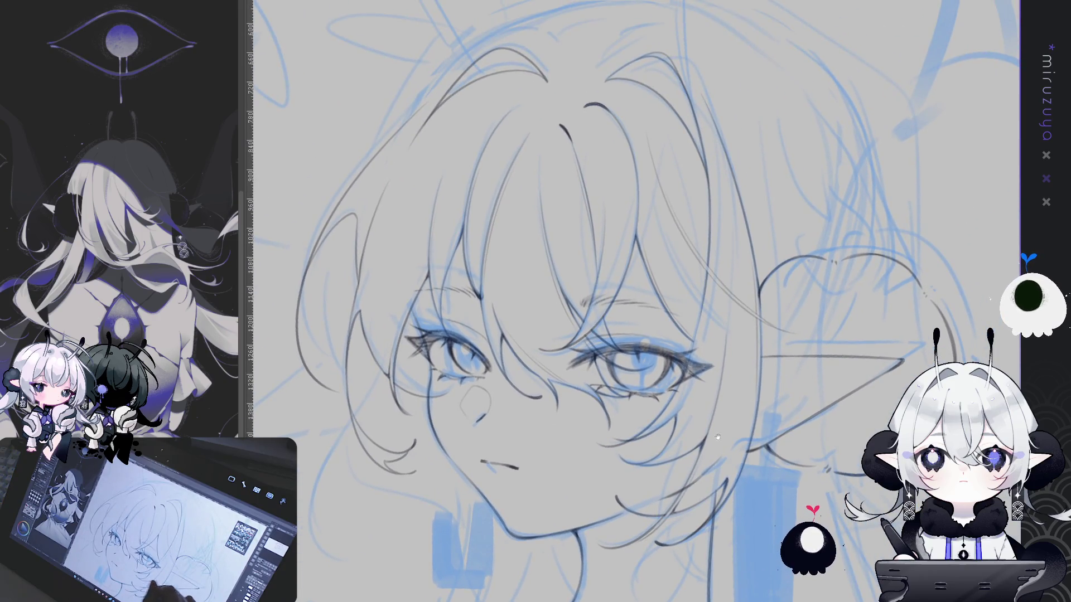
pyautogui.scroll(2, 635, 301)
pyautogui.moveTo(725, 279); pyautogui.dragTo(752, 218)
pyautogui.moveTo(596, 101)
pyautogui.mouseDown()
pyautogui.moveTo(551, 167)
pyautogui.moveTo(546, 290)
pyautogui.mouseUp()
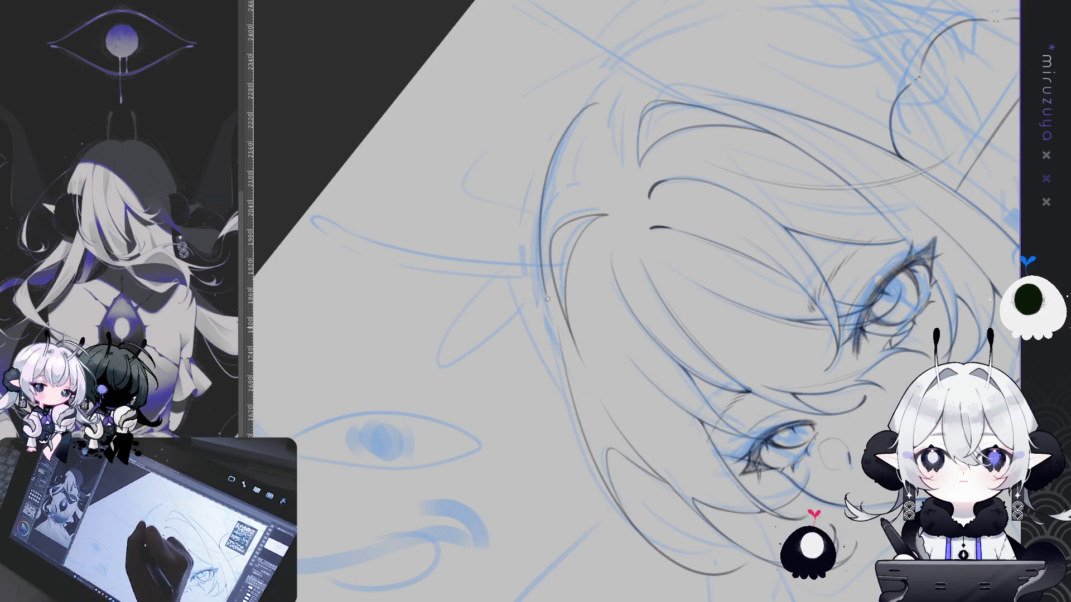
pyautogui.hotkey('ctrl', 'z')
pyautogui.hotkey('ctrl', 'y')
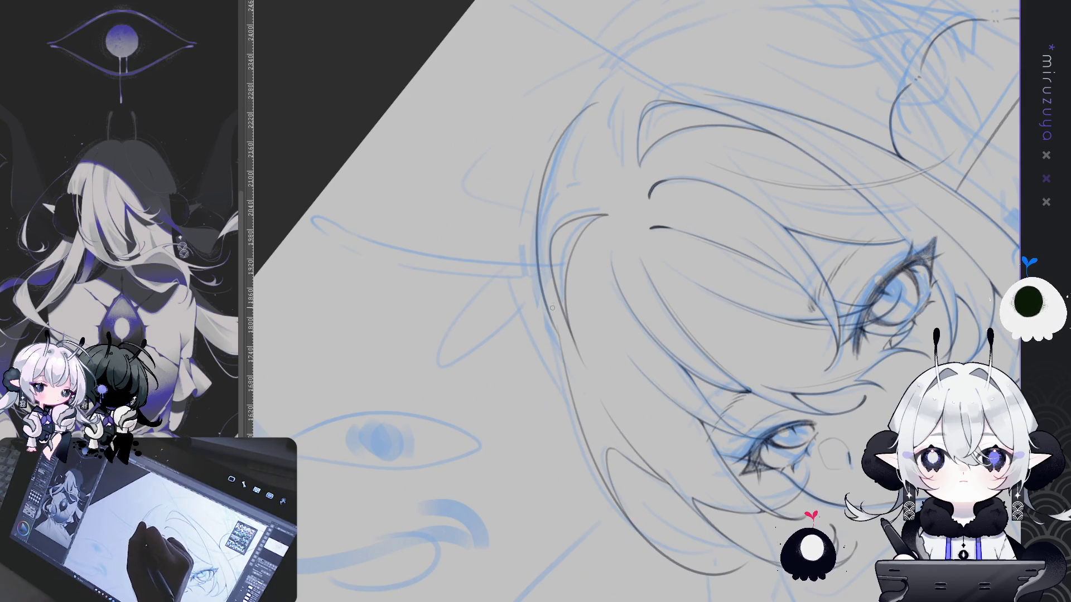
pyautogui.hotkey('ctrl', 'z')
pyautogui.moveTo(598, 105); pyautogui.dragTo(546, 306)
pyautogui.hotkey('ctrl', 'z')
pyautogui.moveTo(600, 105); pyautogui.dragTo(539, 225)
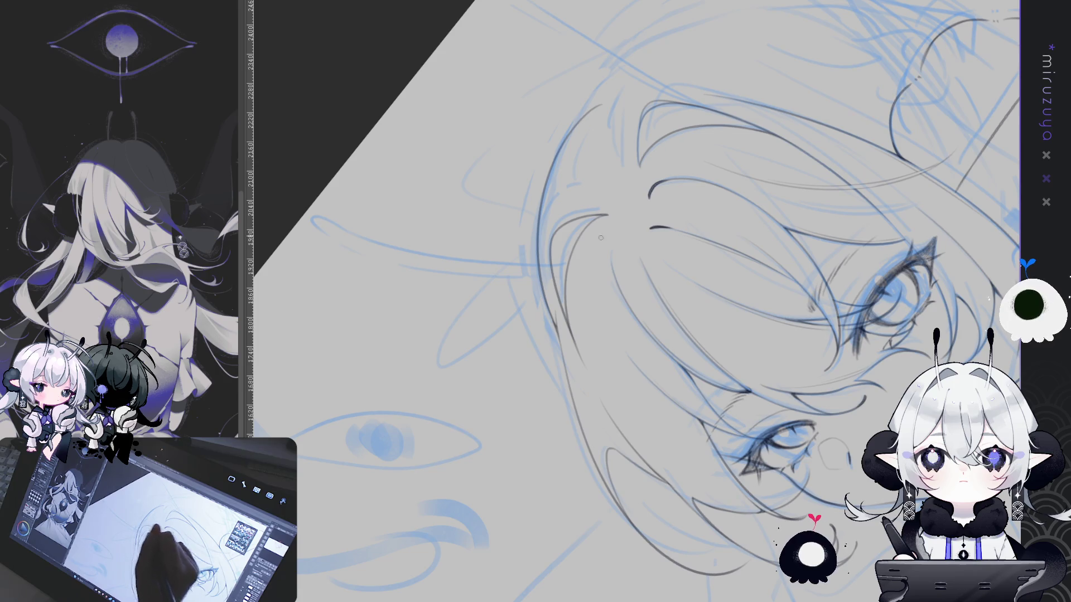
pyautogui.hotkey('ctrl', '@')
pyautogui.moveTo(879, 403); pyautogui.dragTo(757, 408)
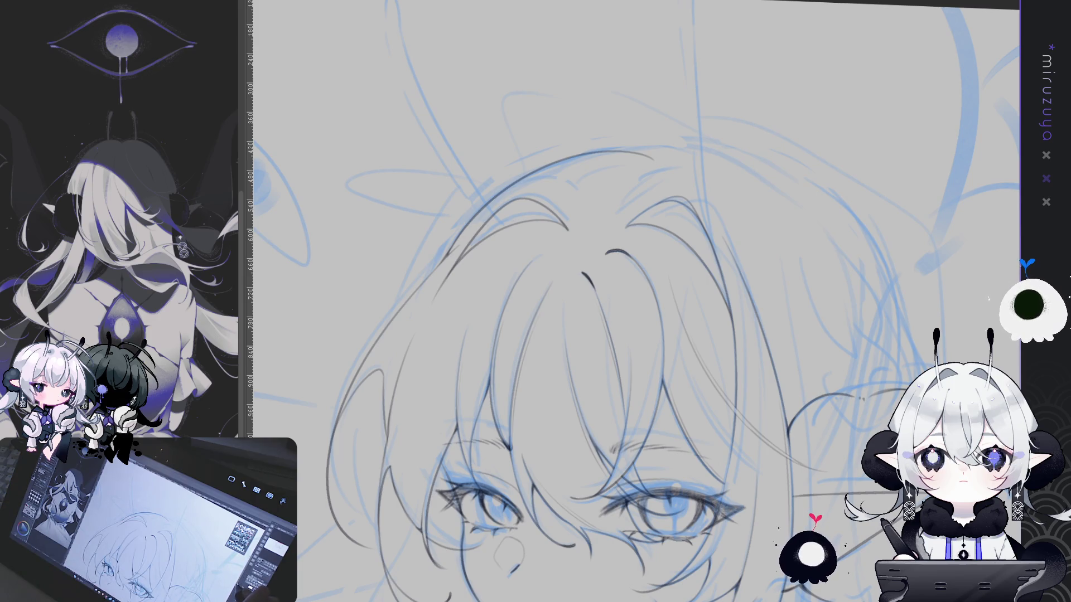
# - Ink a thin line across the top of the hair and an arc over the crown, erasing the lassoed area
pyautogui.scroll(1, 544, 377)
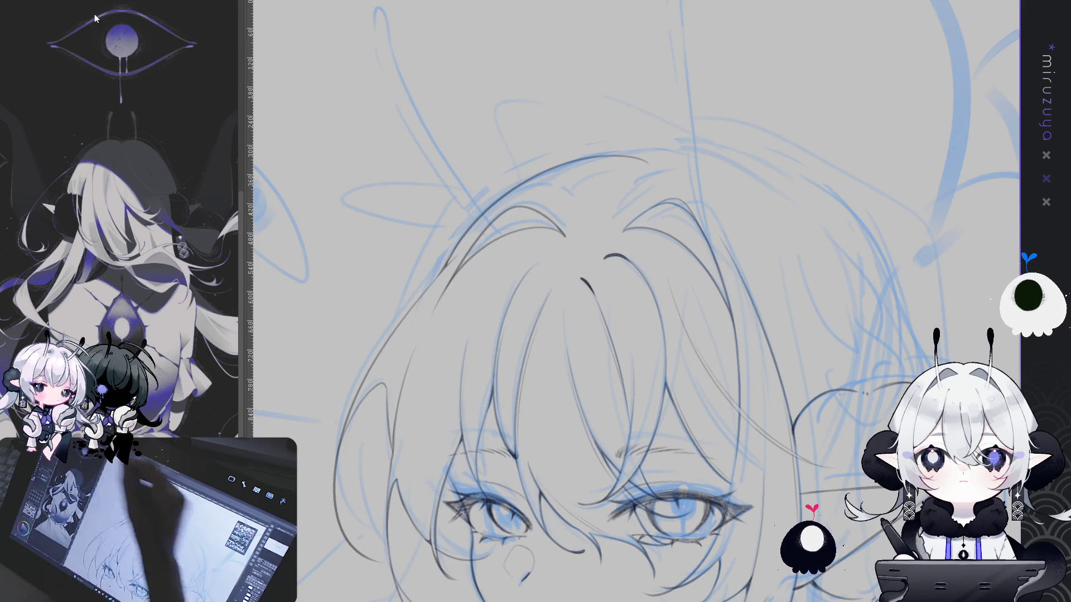
pyautogui.moveTo(669, 173); pyautogui.dragTo(495, 213)
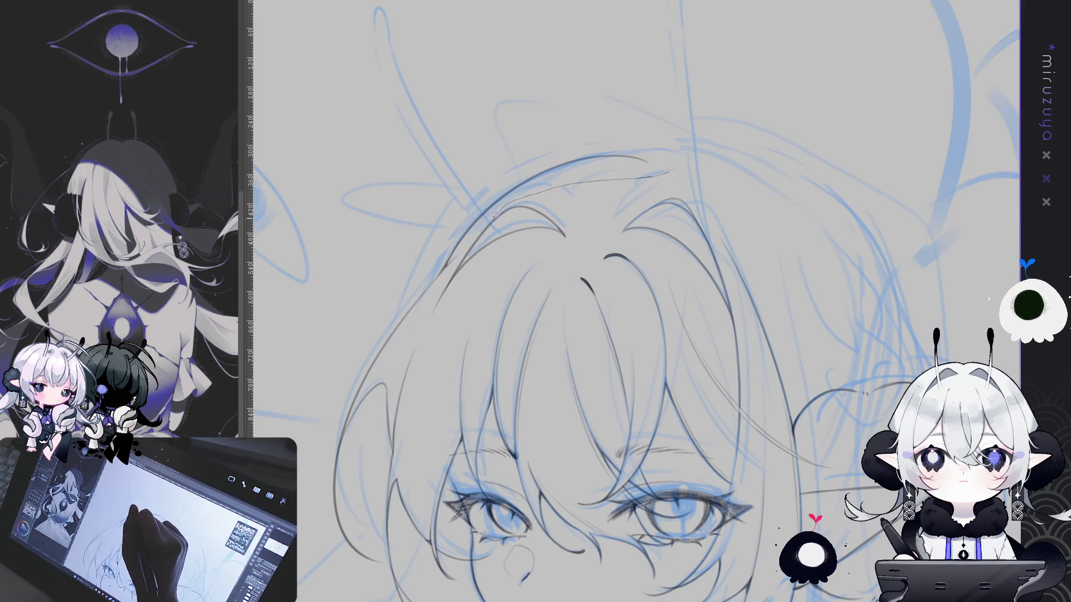
pyautogui.moveTo(429, 282)
pyautogui.mouseDown()
pyautogui.moveTo(655, 105)
pyautogui.moveTo(668, 174)
pyautogui.mouseUp()
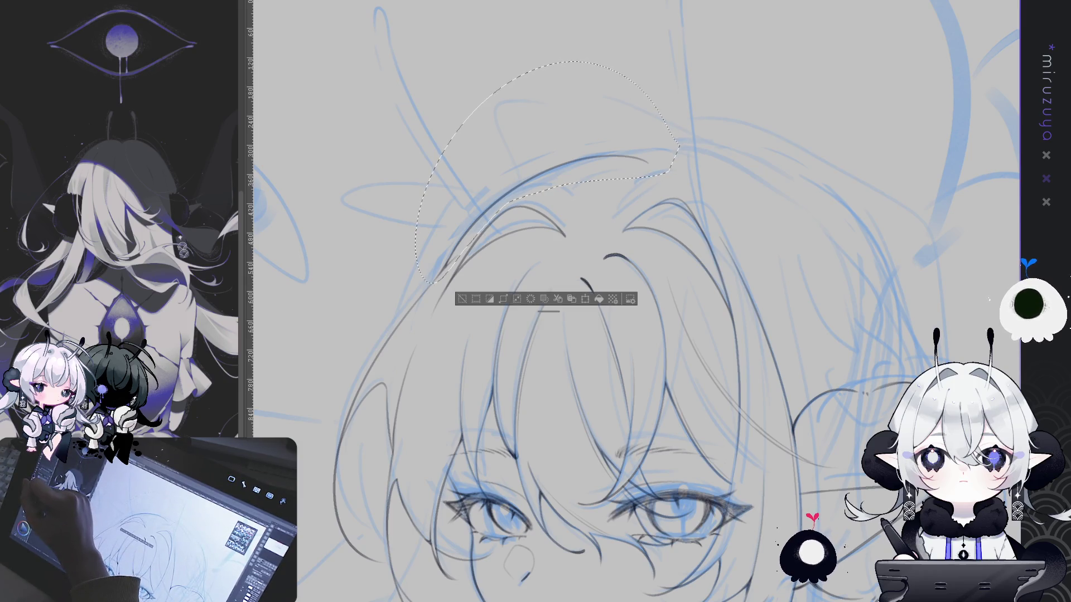
pyautogui.press('e')
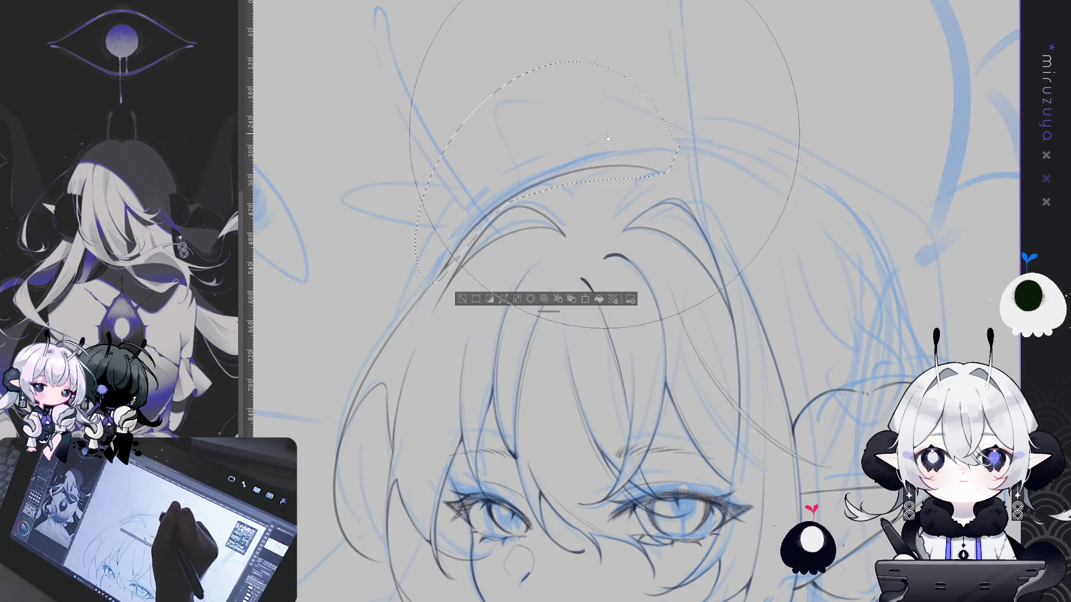
pyautogui.click(461, 298)
pyautogui.moveTo(466, 408); pyautogui.dragTo(472, 278)
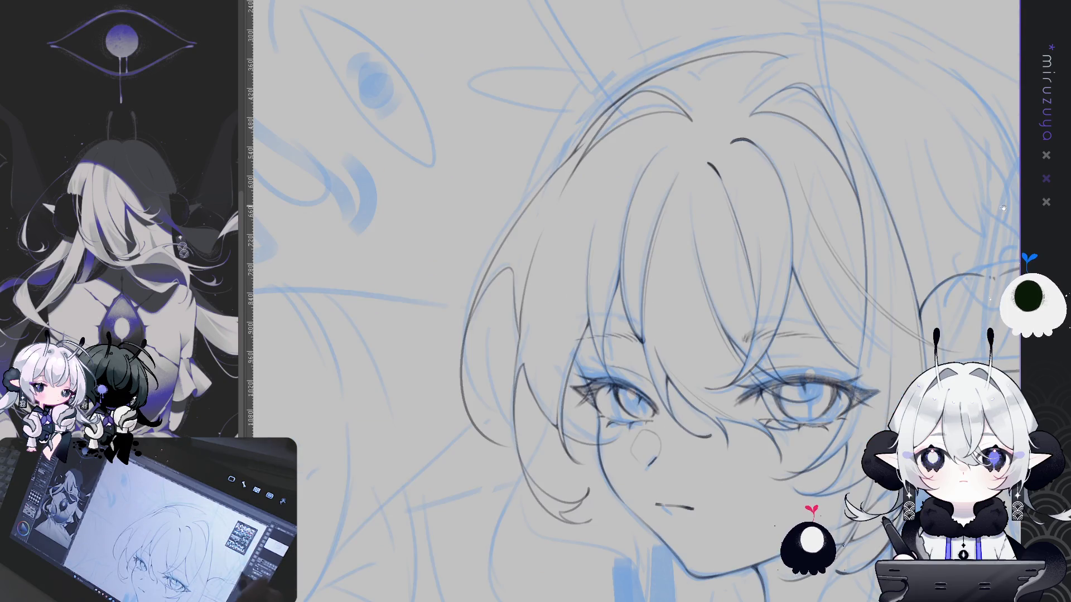
# - Undo the three strokes on the hair's left outline and redraw one short stroke there
pyautogui.scroll(5, 557, 192)
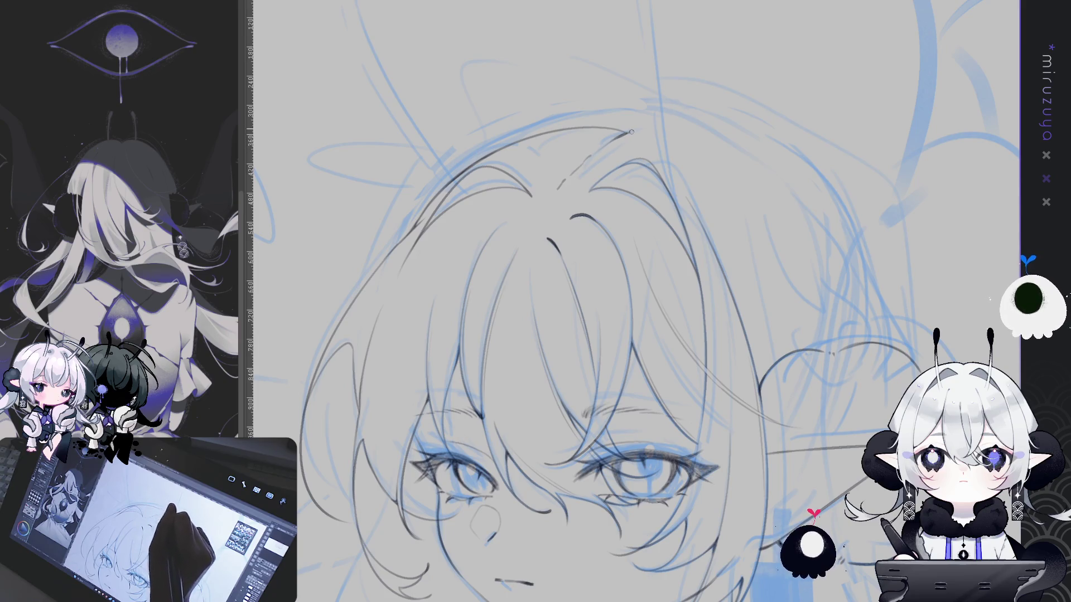
pyautogui.moveTo(867, 387)
pyautogui.mouseDown()
pyautogui.moveTo(806, 371)
pyautogui.moveTo(831, 321)
pyautogui.moveTo(781, 338)
pyautogui.moveTo(549, 153)
pyautogui.moveTo(516, 251)
pyautogui.mouseUp()
pyautogui.hotkey('ctrl', 'z')
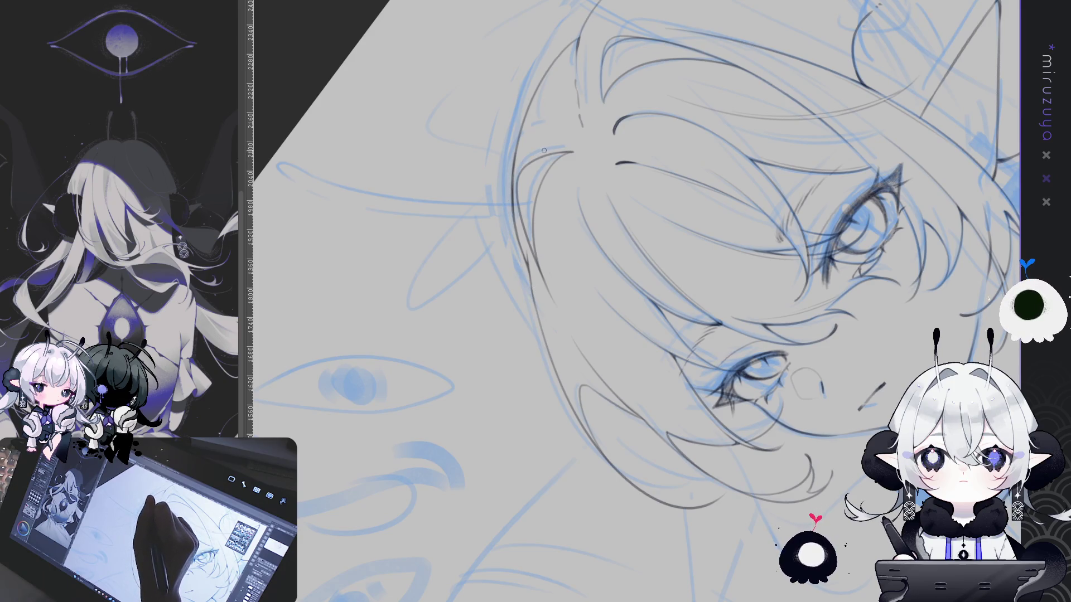
pyautogui.hotkey('ctrl', 'z')
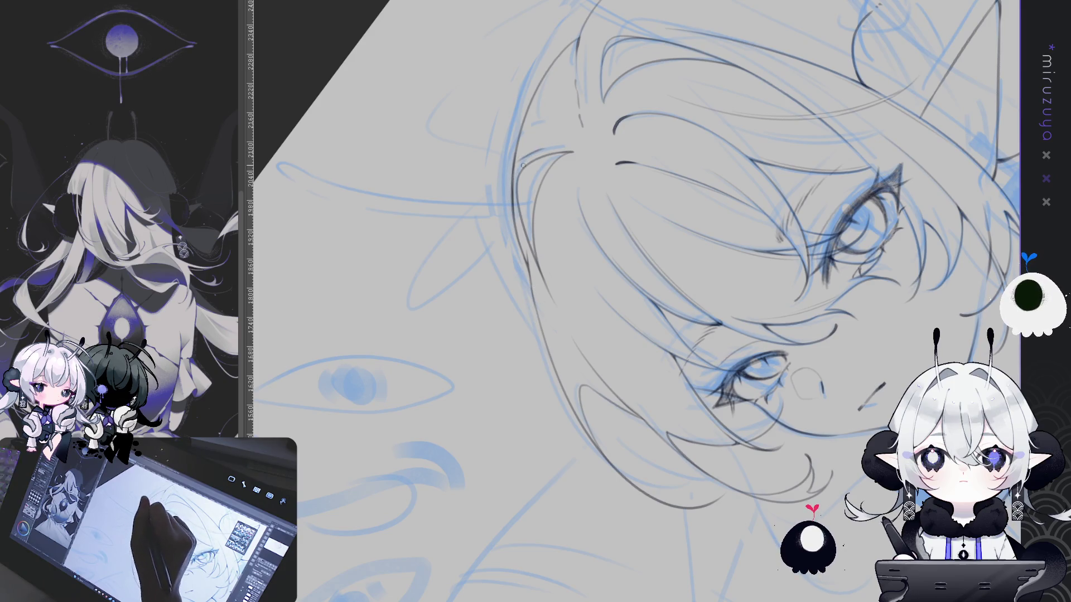
pyautogui.hotkey('ctrl', 'z')
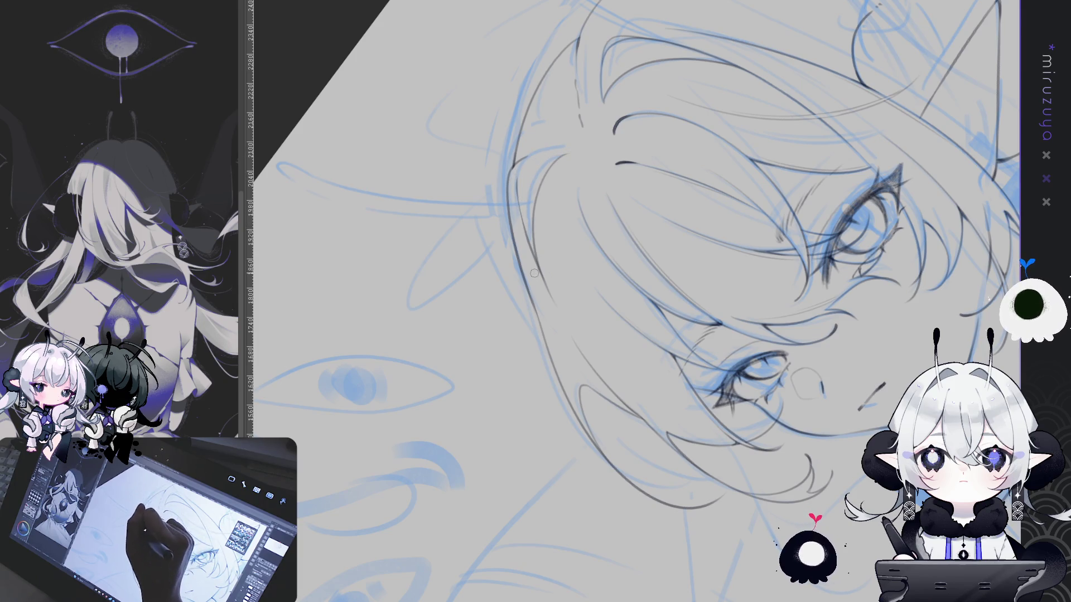
pyautogui.moveTo(516, 164); pyautogui.dragTo(521, 206)
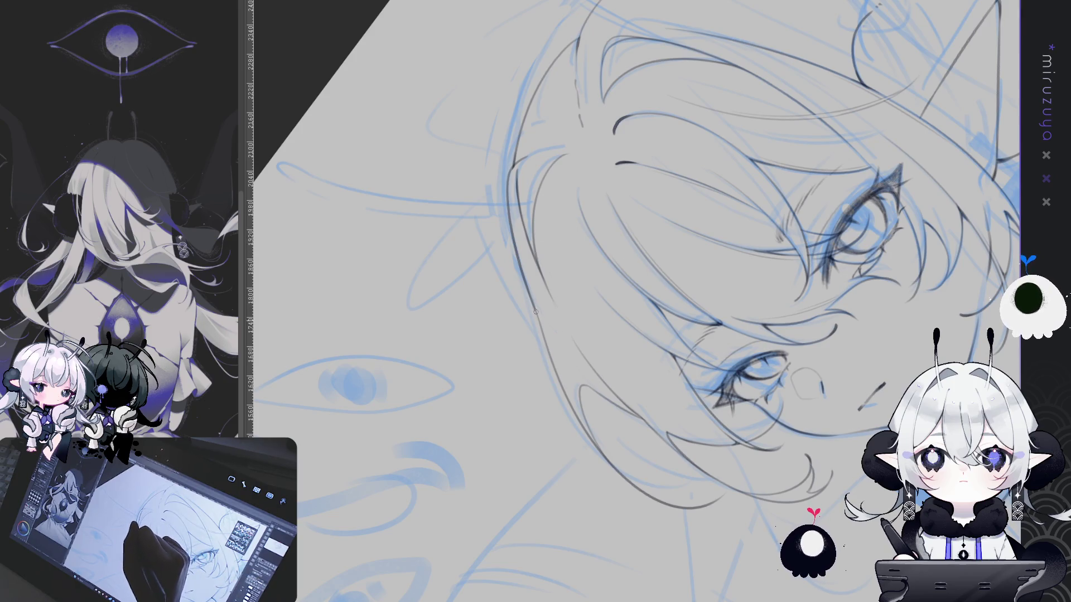
pyautogui.moveTo(534, 307); pyautogui.dragTo(420, 302)
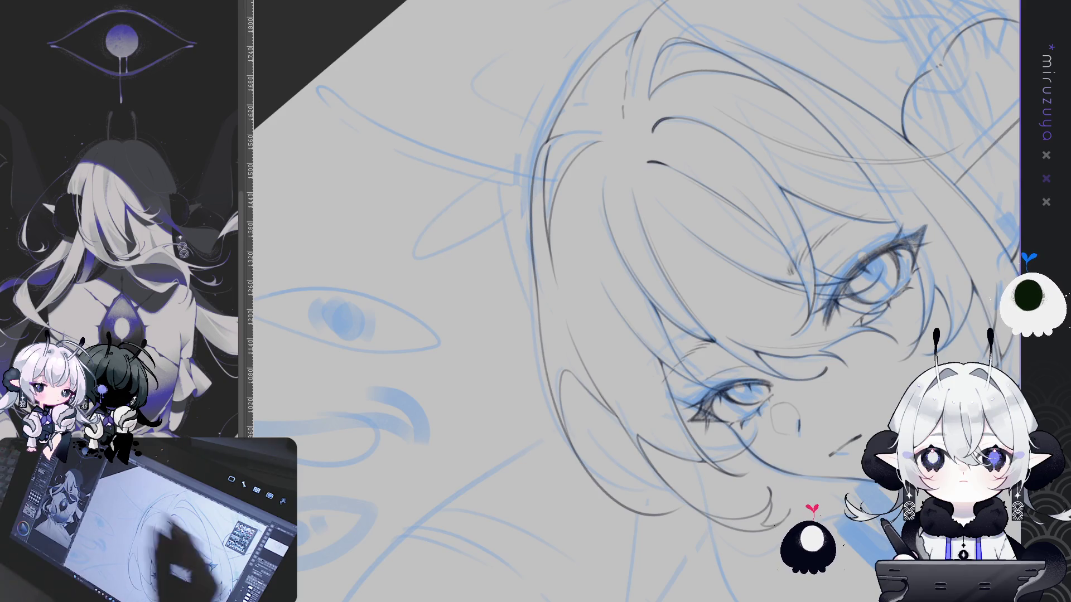
pyautogui.moveTo(669, 279); pyautogui.dragTo(641, 212)
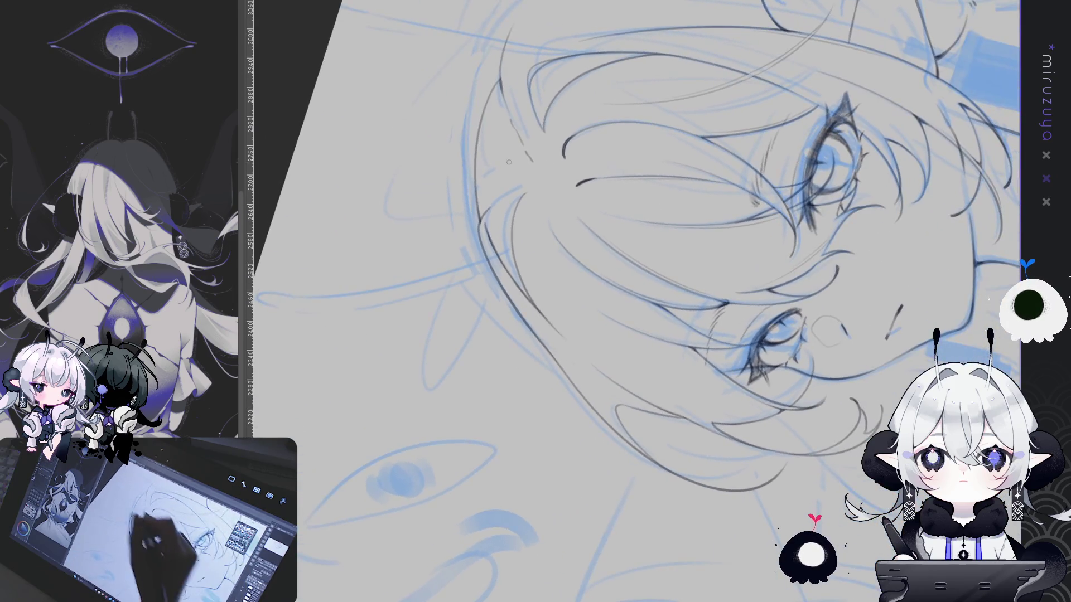
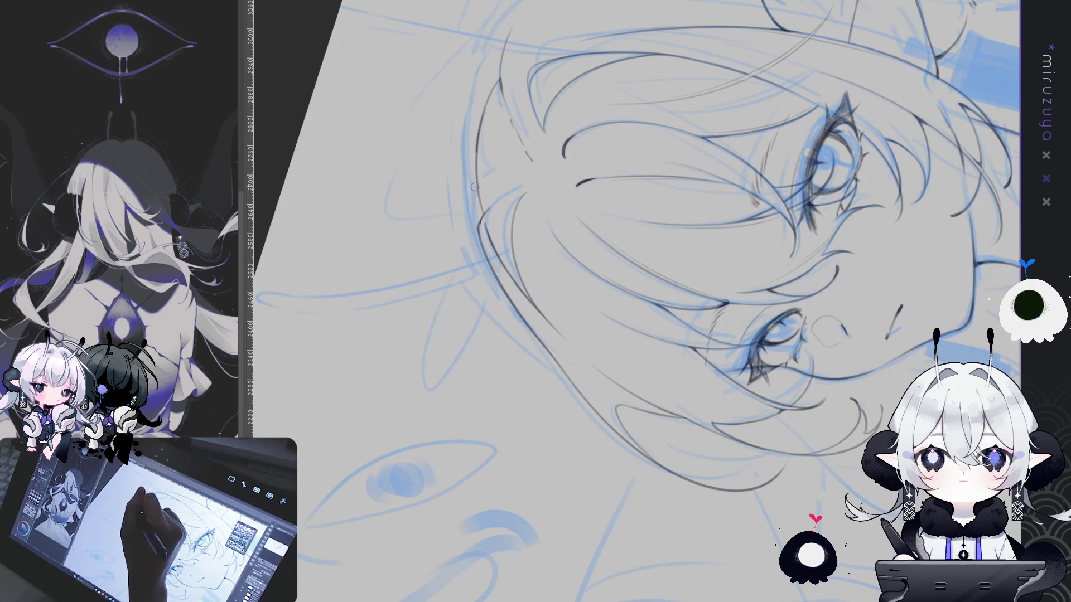
# - Tilt the canvas, ink a short line in the hair, then return the view upright
pyautogui.press('-')
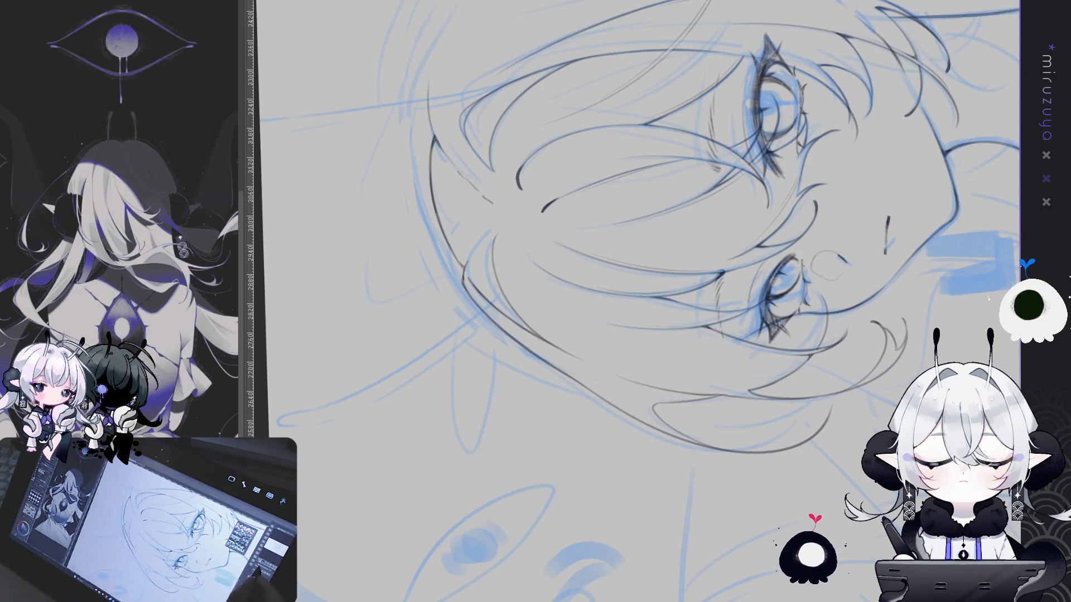
pyautogui.press('-')
pyautogui.press('-')
pyautogui.press('-')
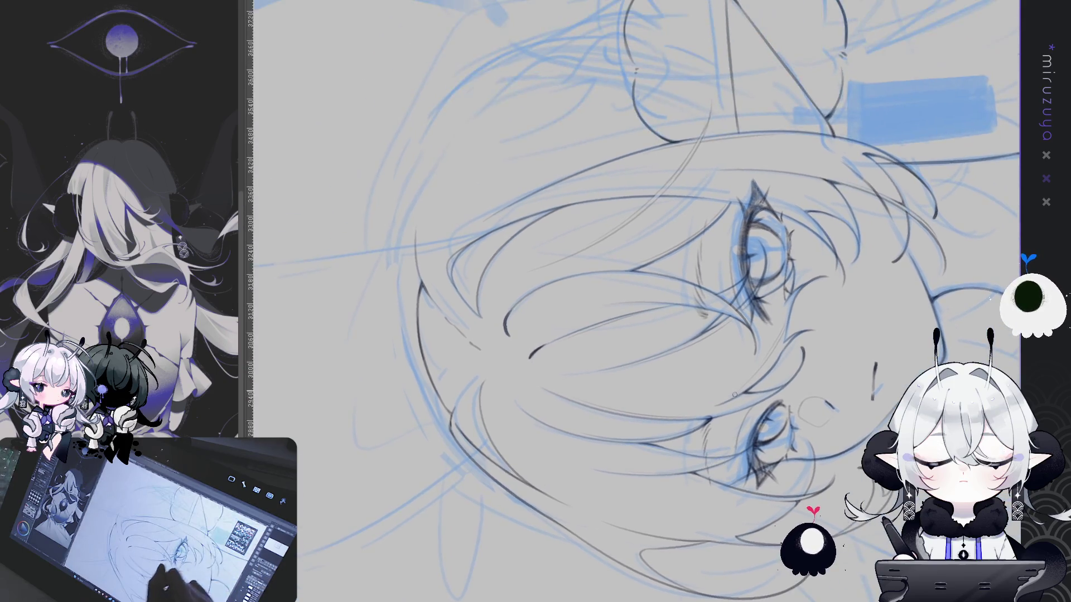
pyautogui.press('-')
pyautogui.press('-')
pyautogui.press('-')
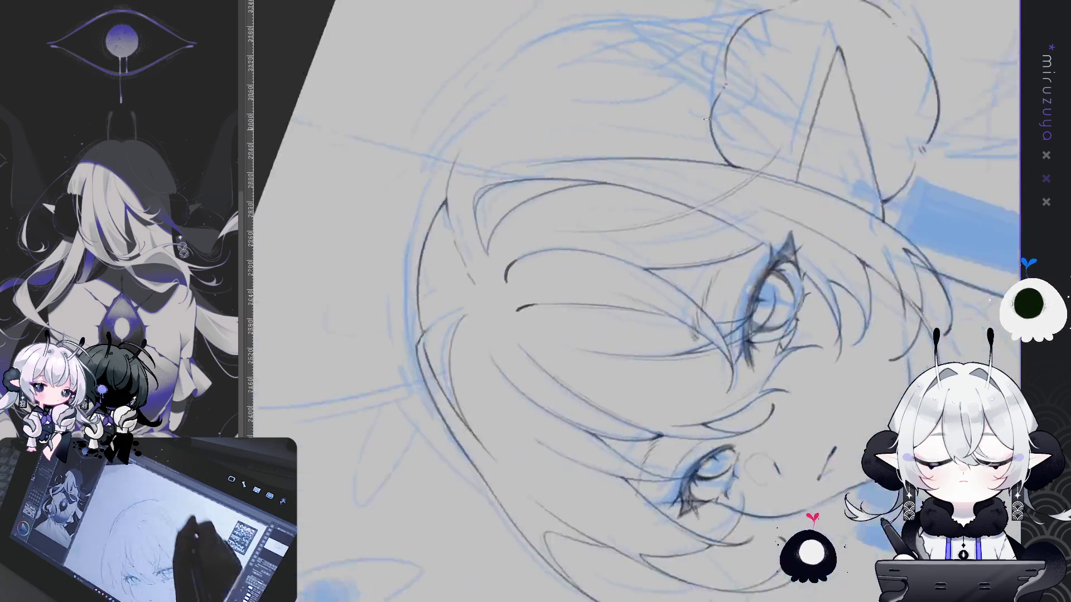
pyautogui.moveTo(441, 339); pyautogui.dragTo(426, 365)
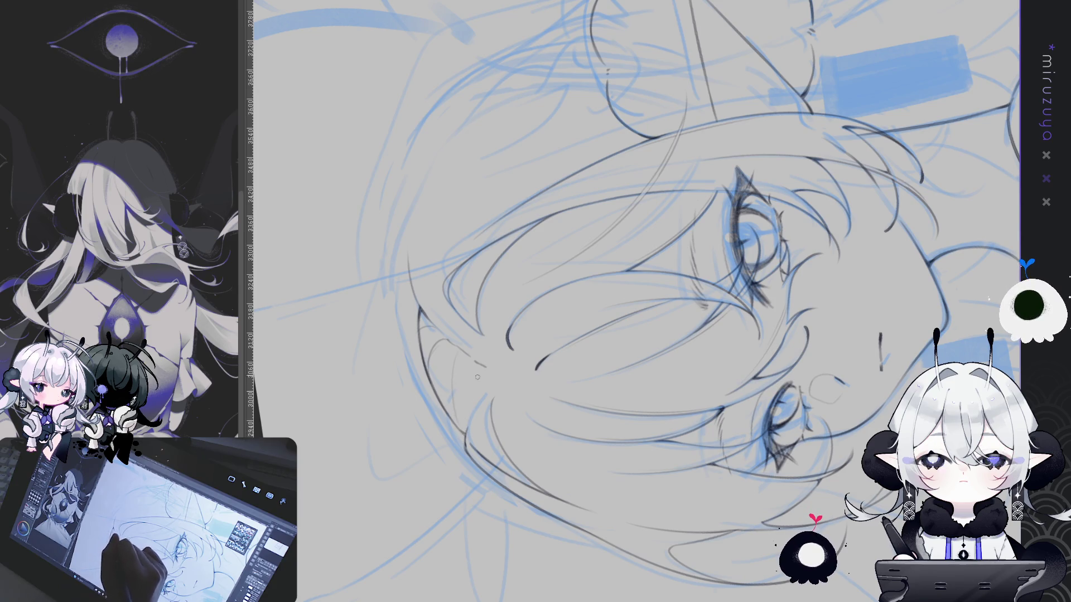
pyautogui.moveTo(463, 433)
pyautogui.mouseDown()
pyautogui.moveTo(779, 401)
pyautogui.moveTo(688, 475)
pyautogui.mouseUp()
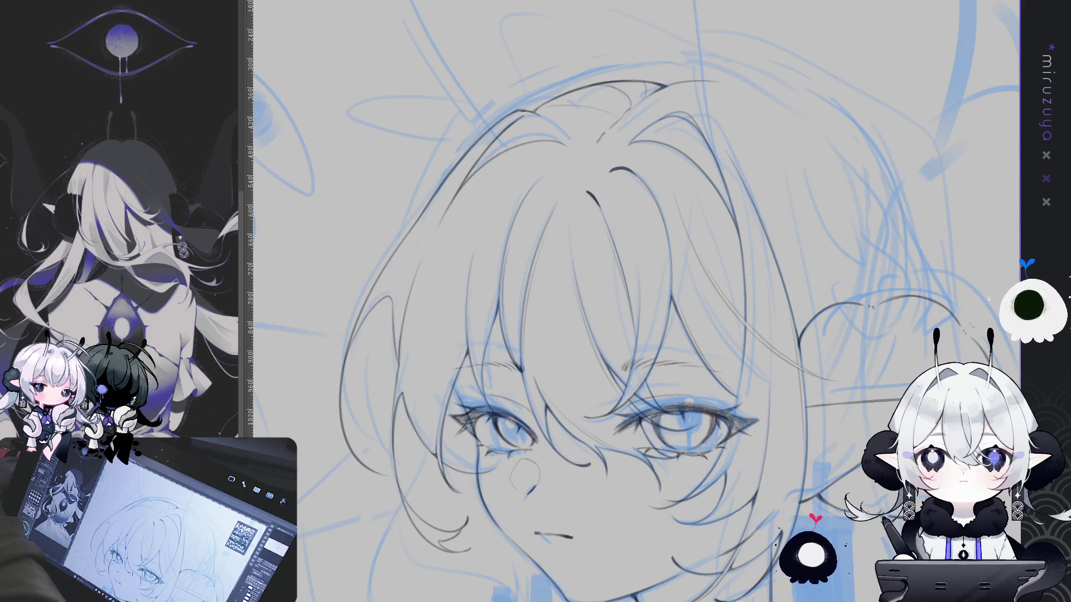
# - Ink the hair outline over the head and down the side, redrawing its lower end
pyautogui.moveTo(819, 103); pyautogui.dragTo(524, 139)
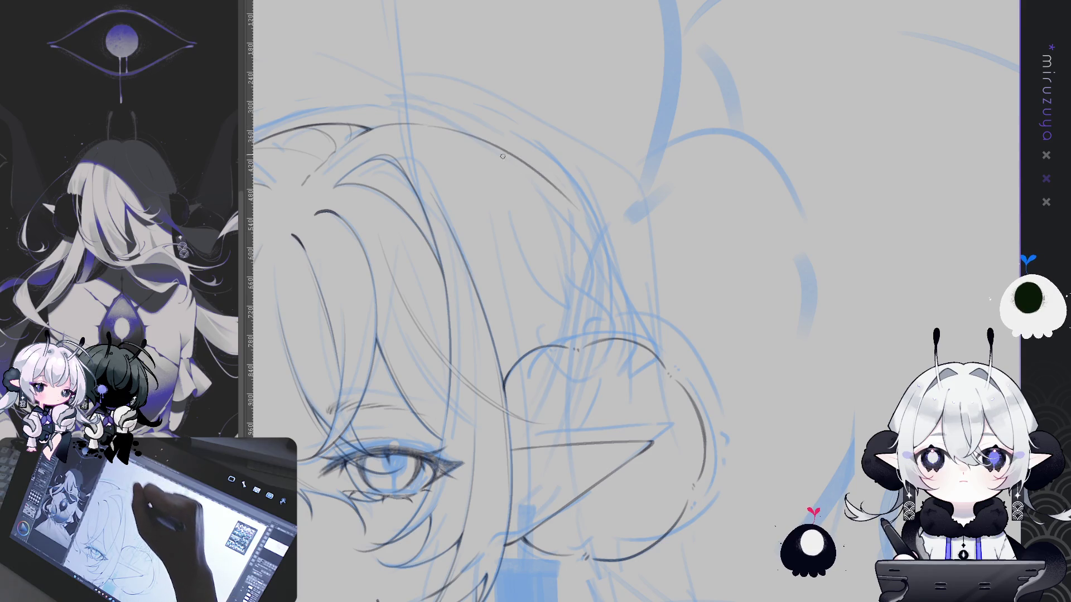
pyautogui.moveTo(423, 123); pyautogui.dragTo(608, 237)
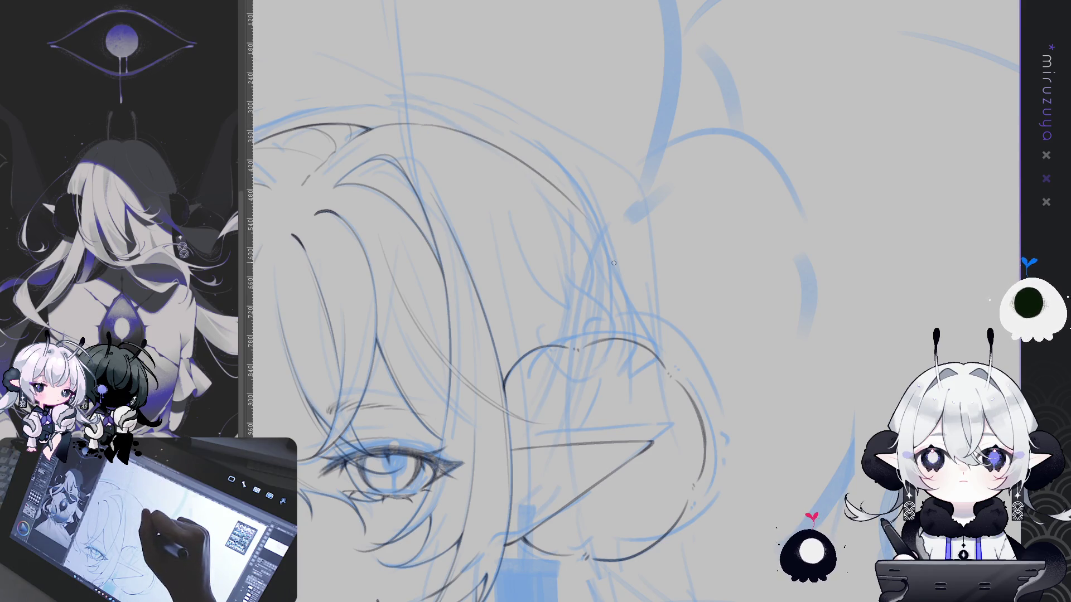
pyautogui.moveTo(573, 203); pyautogui.dragTo(627, 281)
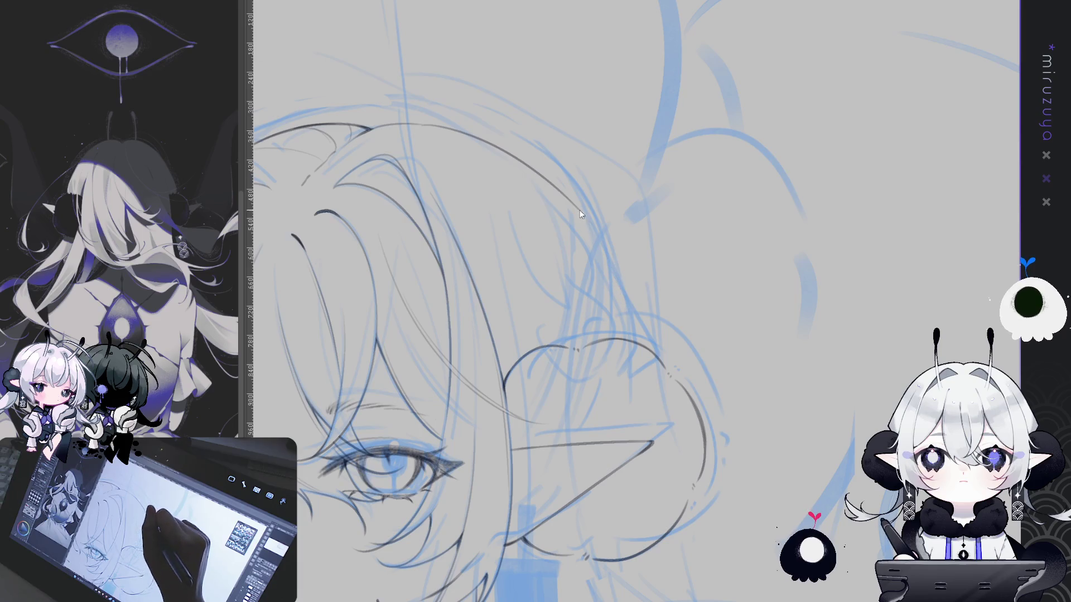
pyautogui.hotkey('ctrl', 'z')
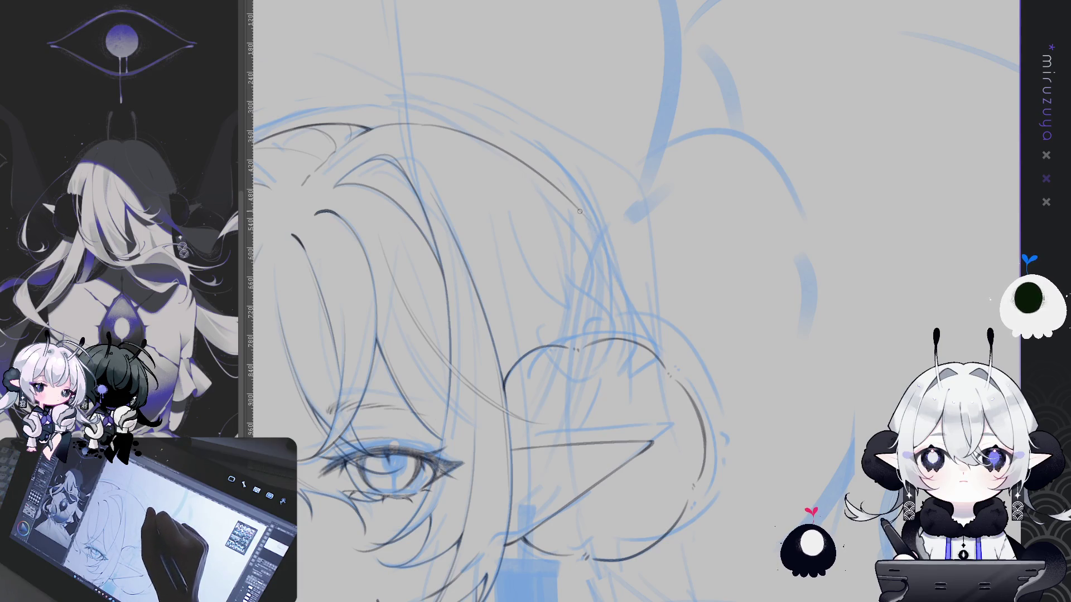
pyautogui.moveTo(621, 301); pyautogui.dragTo(623, 327)
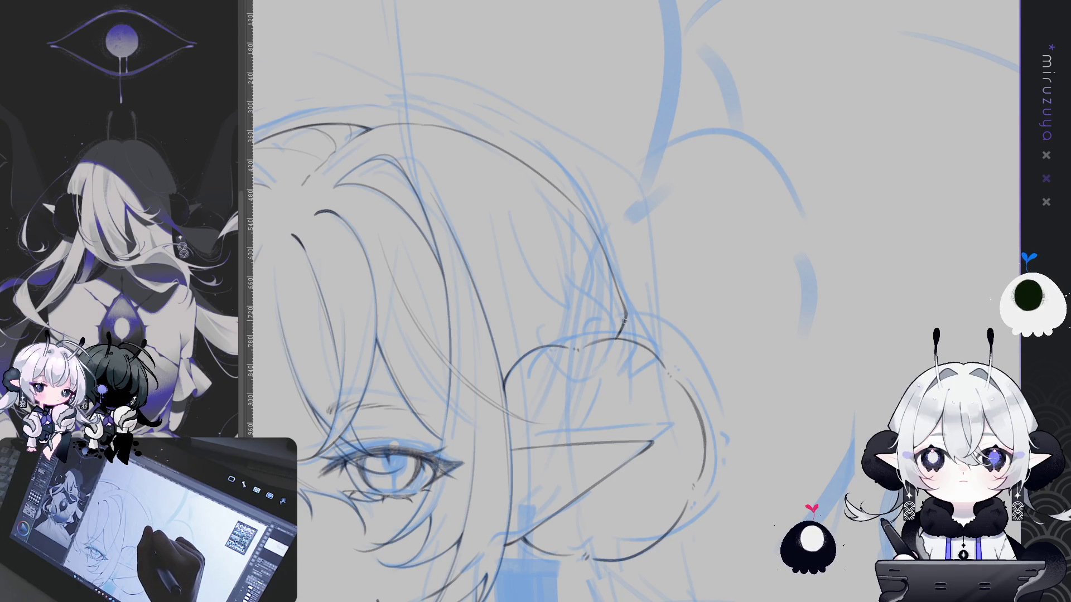
pyautogui.moveTo(617, 340); pyautogui.dragTo(757, 388)
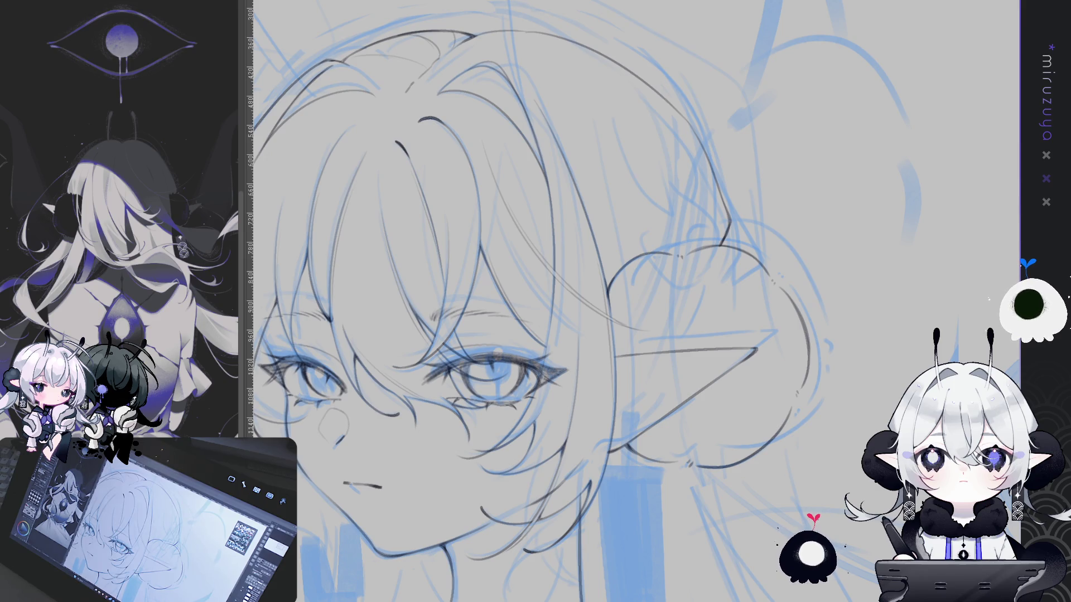
pyautogui.moveTo(683, 123); pyautogui.dragTo(661, 140)
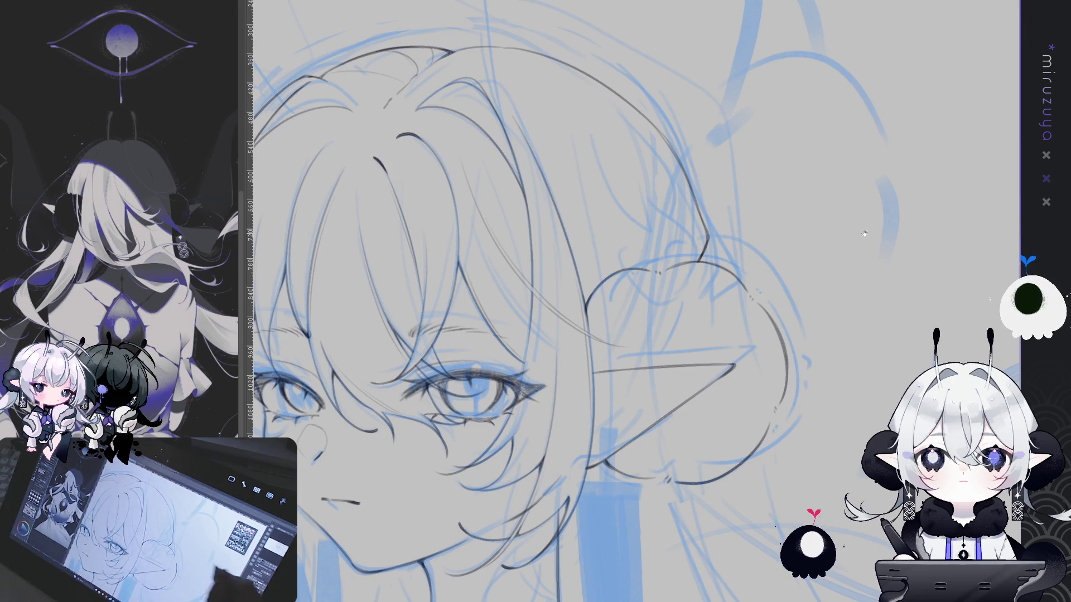
# - Recentre the view on the face and draw a thin strand line down the bangs
pyautogui.scroll(-2, 783, 313)
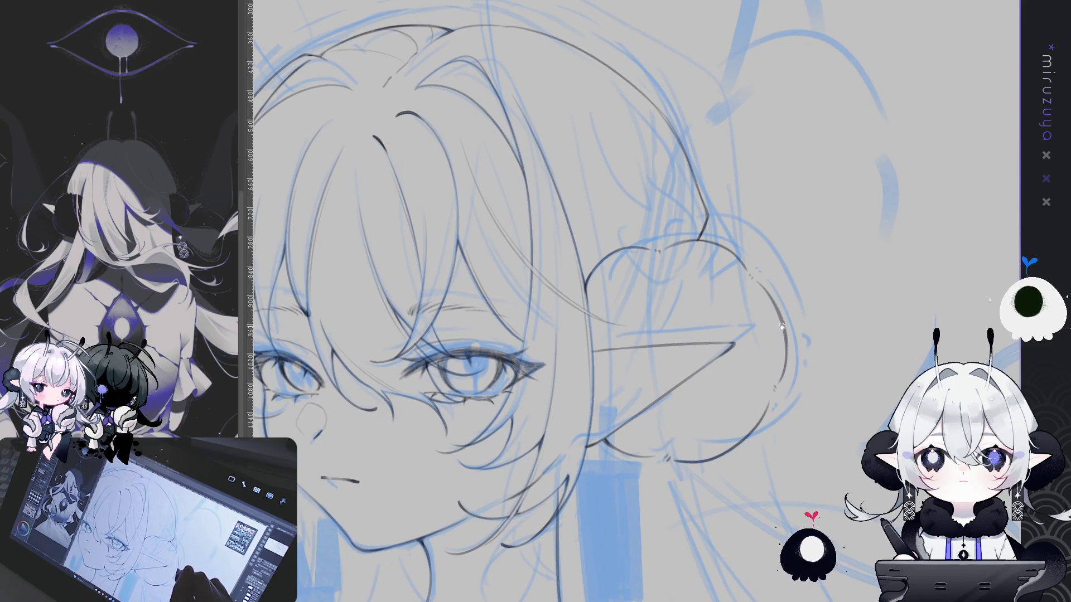
pyautogui.moveTo(804, 325); pyautogui.dragTo(819, 318)
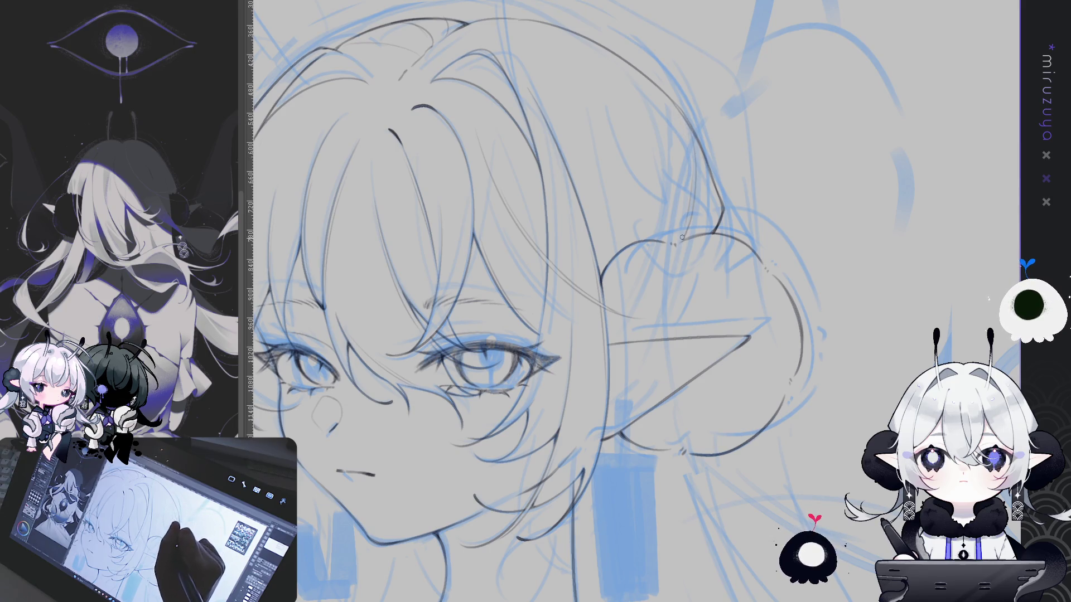
pyautogui.moveTo(658, 202); pyautogui.dragTo(687, 303)
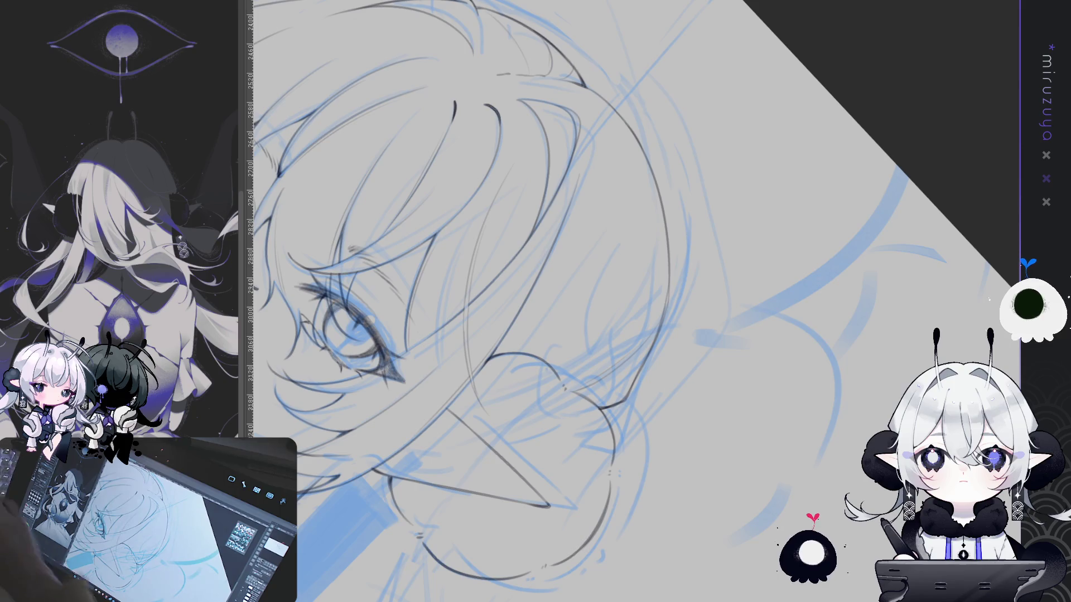
pyautogui.moveTo(805, 409)
pyautogui.mouseDown()
pyautogui.moveTo(805, 213)
pyautogui.moveTo(768, 270)
pyautogui.mouseUp()
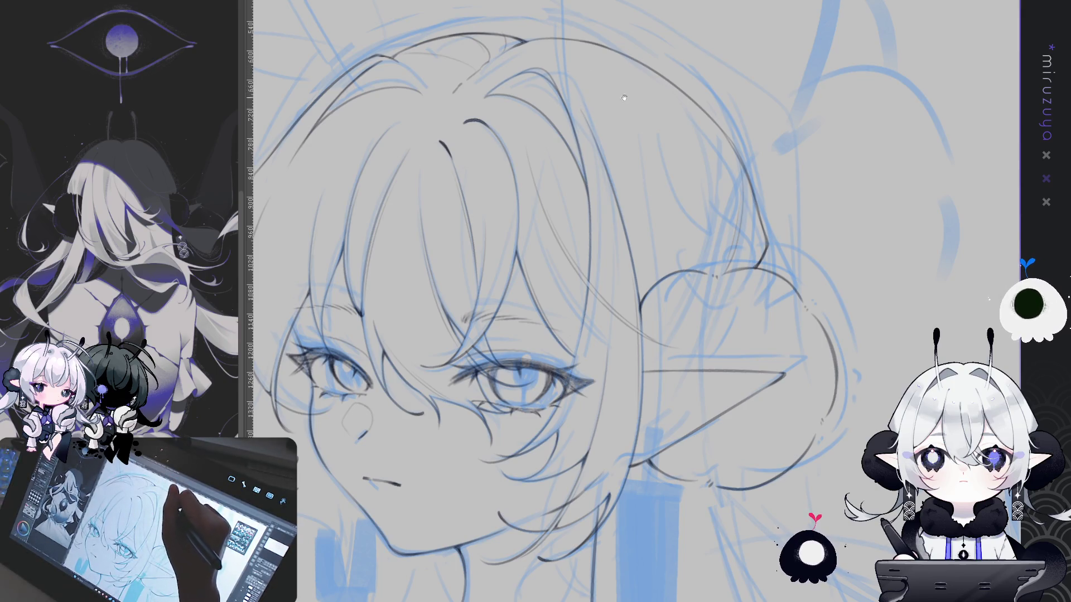
pyautogui.moveTo(623, 96); pyautogui.dragTo(658, 62)
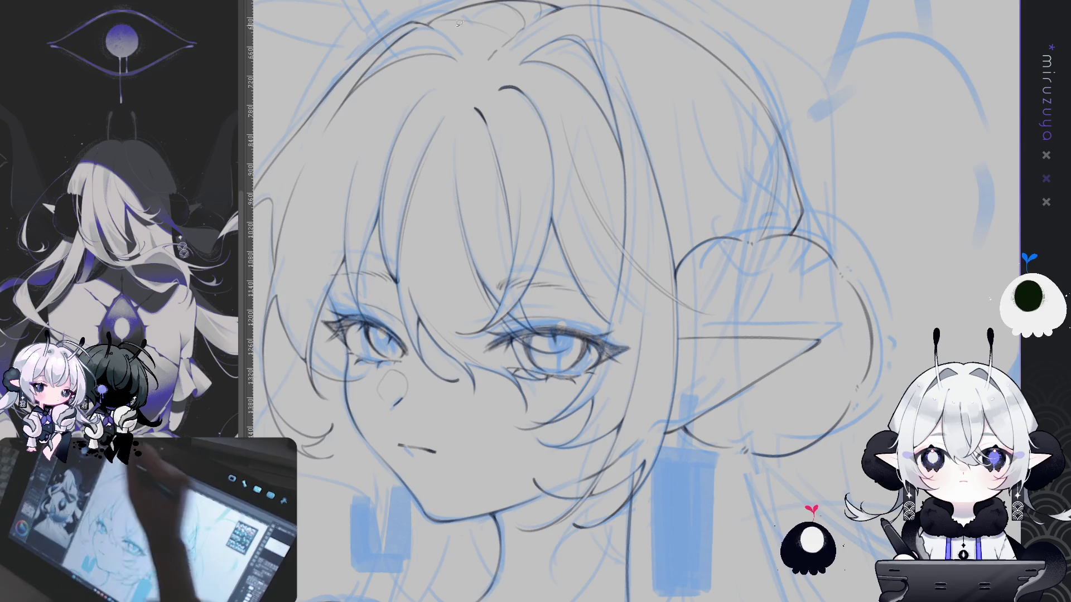
pyautogui.moveTo(636, 215); pyautogui.dragTo(529, 78)
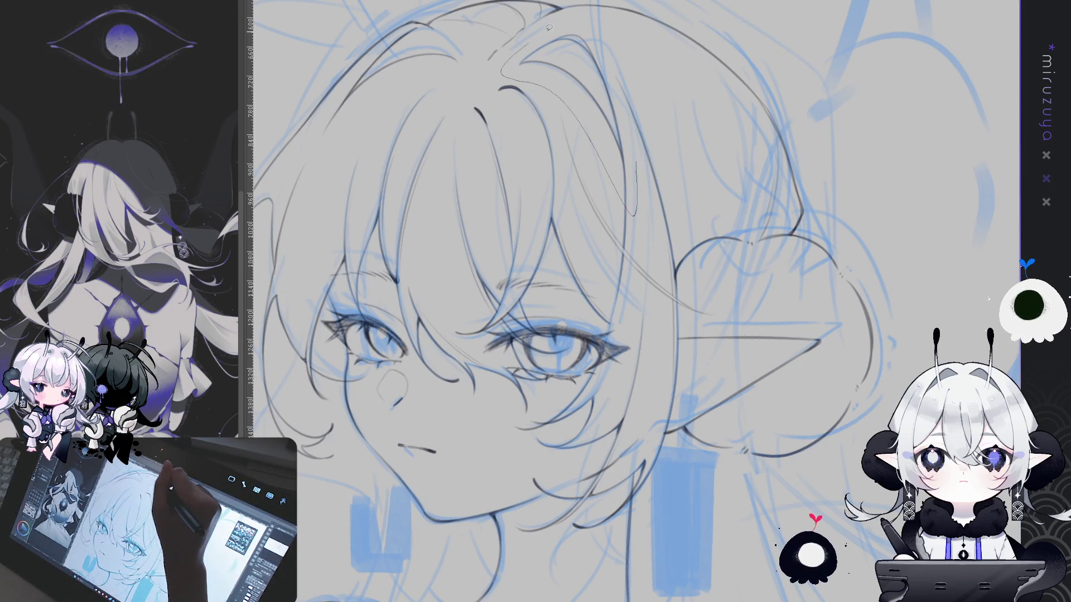
# - Lasso-select the bangs' strand lines, adjust them, then deselect with Ctrl+D
pyautogui.moveTo(596, 37); pyautogui.dragTo(605, 65)
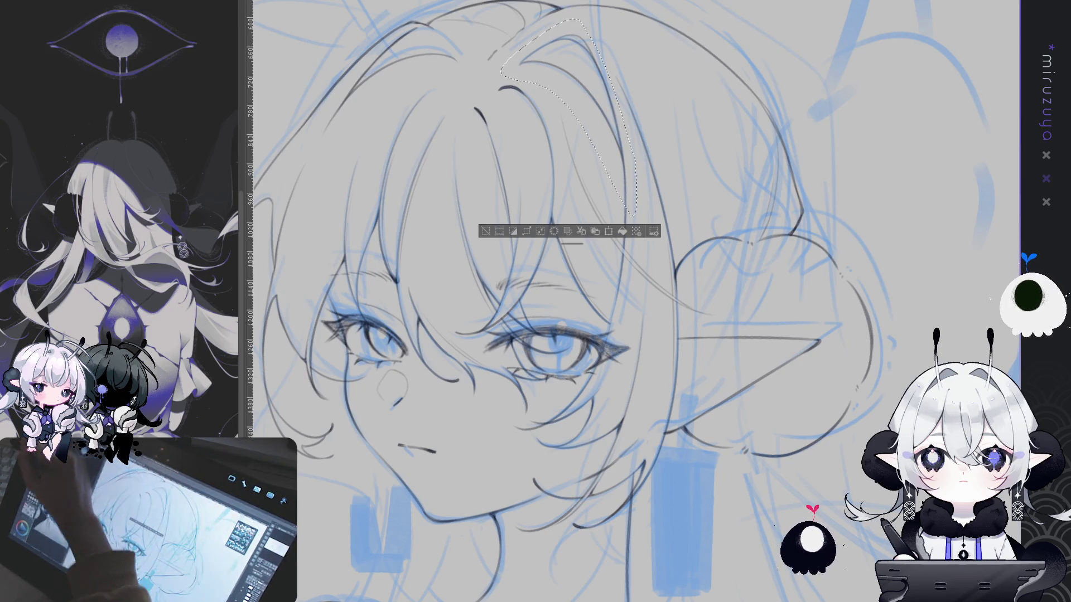
pyautogui.moveTo(527, 0); pyautogui.dragTo(510, 62)
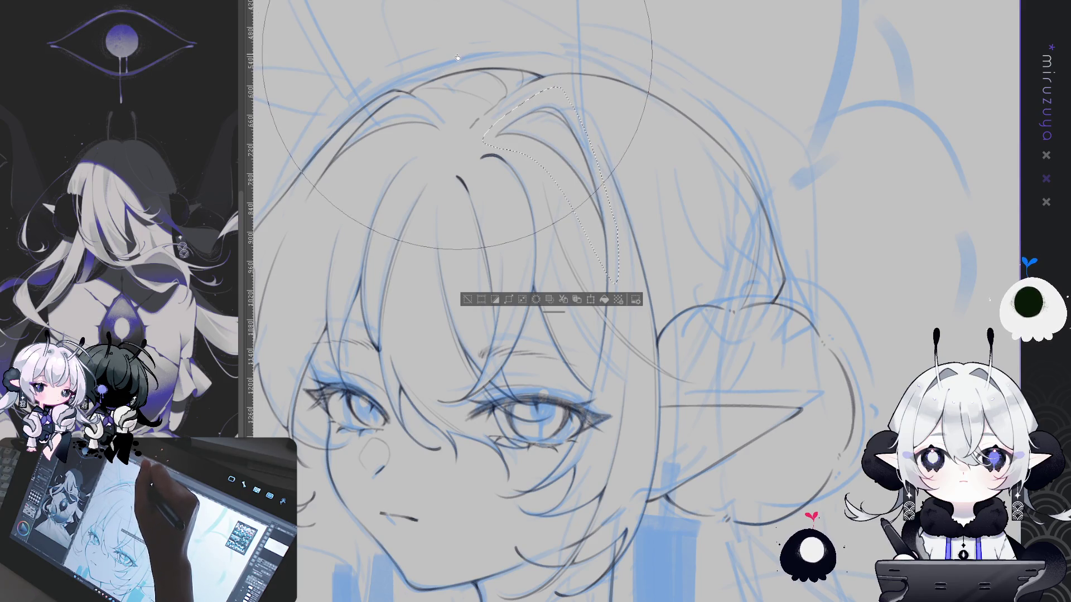
pyautogui.hotkey('ctrl', 'd')
pyautogui.moveTo(752, 258); pyautogui.dragTo(900, 194)
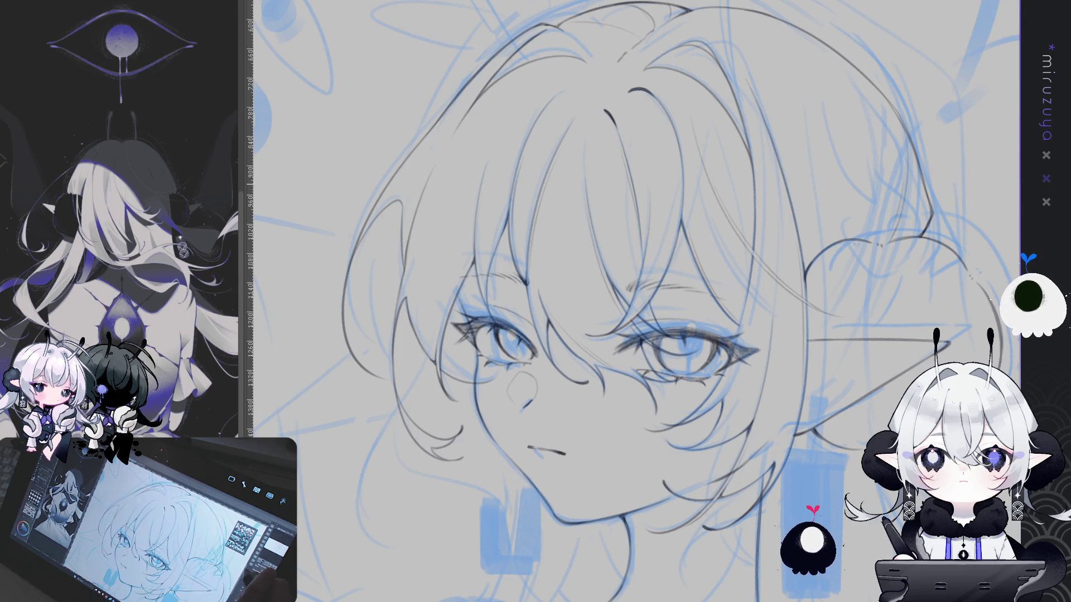
pyautogui.moveTo(636, 312); pyautogui.dragTo(493, 279)
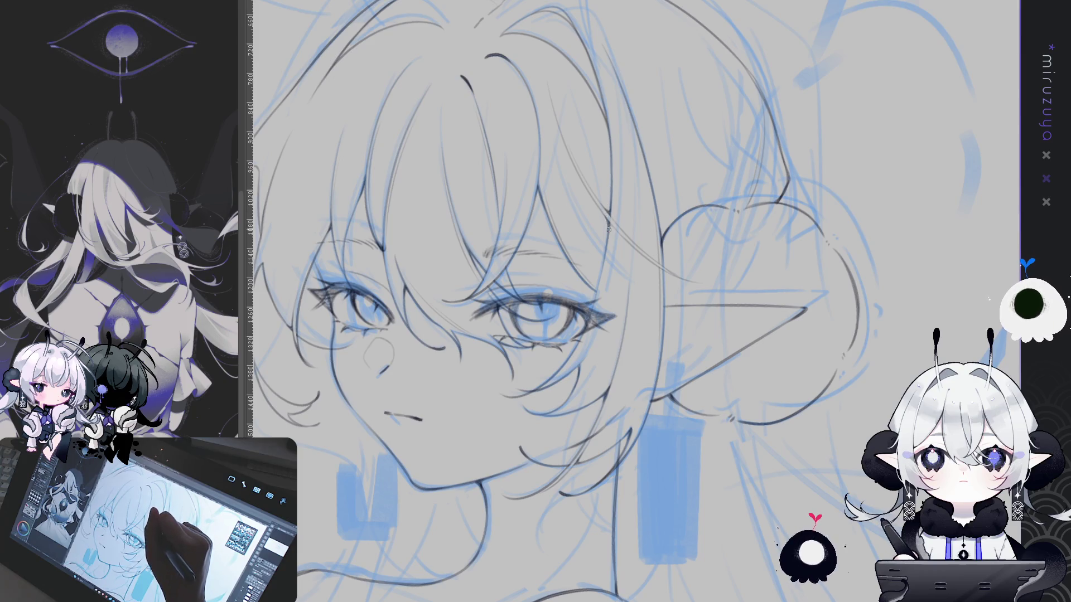
pyautogui.moveTo(693, 289); pyautogui.dragTo(804, 233)
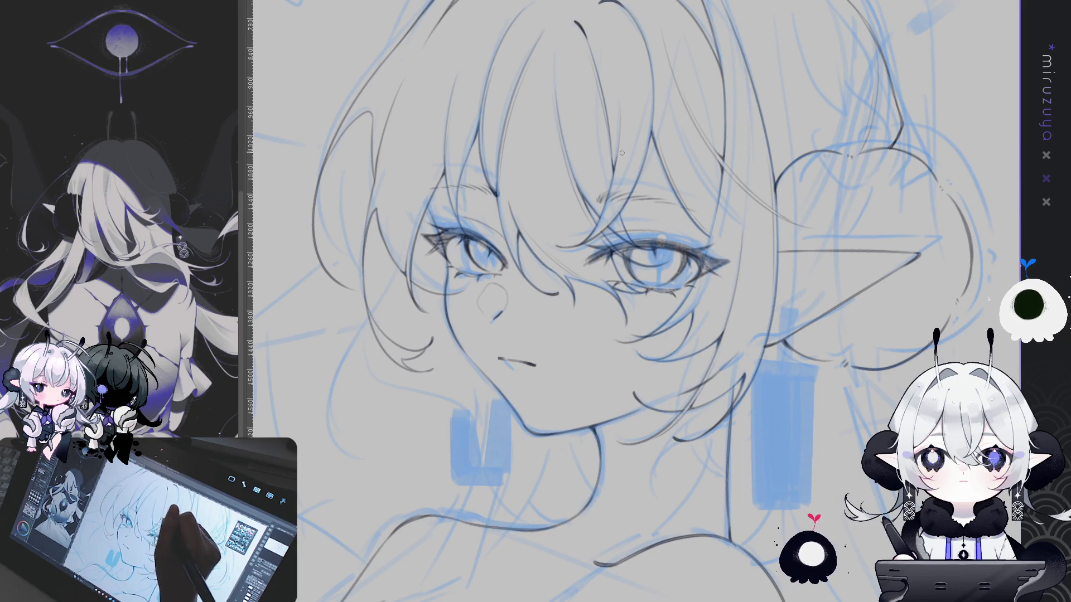
pyautogui.moveTo(808, 294); pyautogui.dragTo(858, 110)
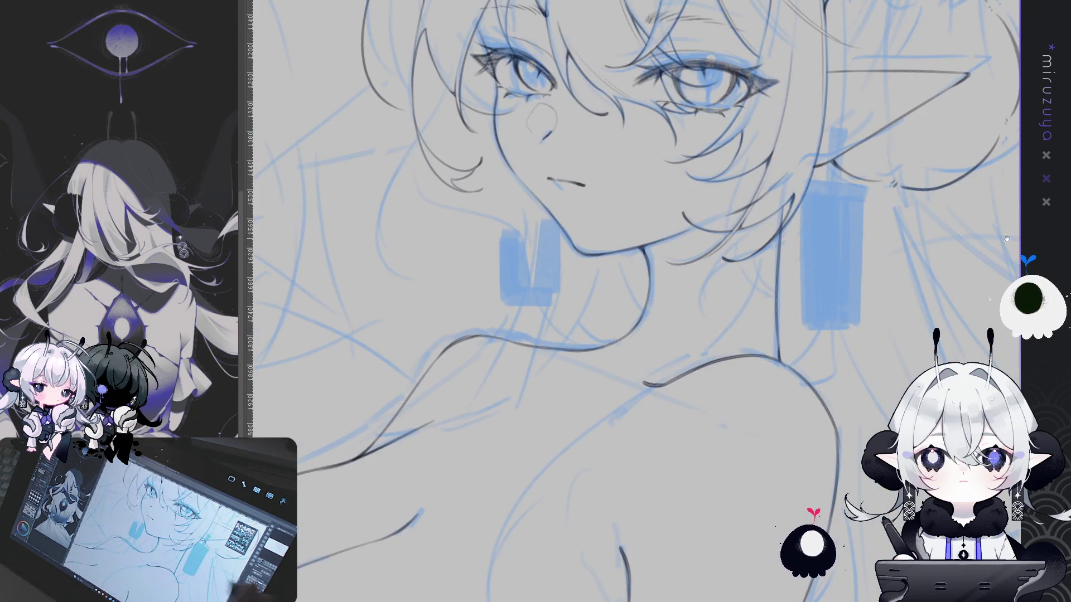
# - Zoom out and pan across the face, shoulders, chest and arm to review the figure
pyautogui.hotkey('ctrl', '-')
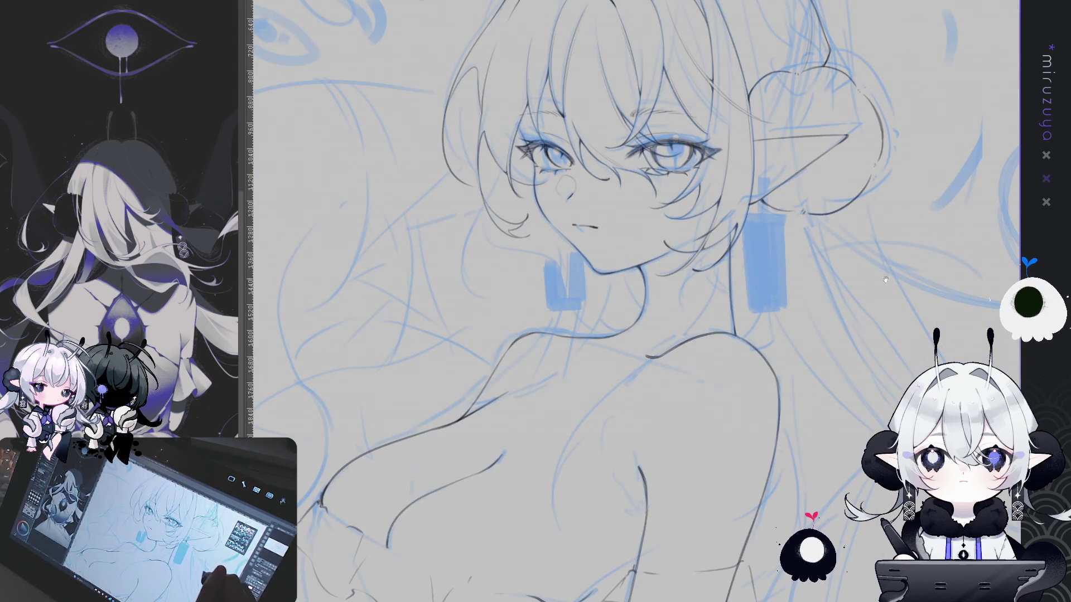
pyautogui.moveTo(845, 324)
pyautogui.mouseDown()
pyautogui.moveTo(851, 213)
pyautogui.moveTo(862, 253)
pyautogui.moveTo(835, 290)
pyautogui.mouseUp()
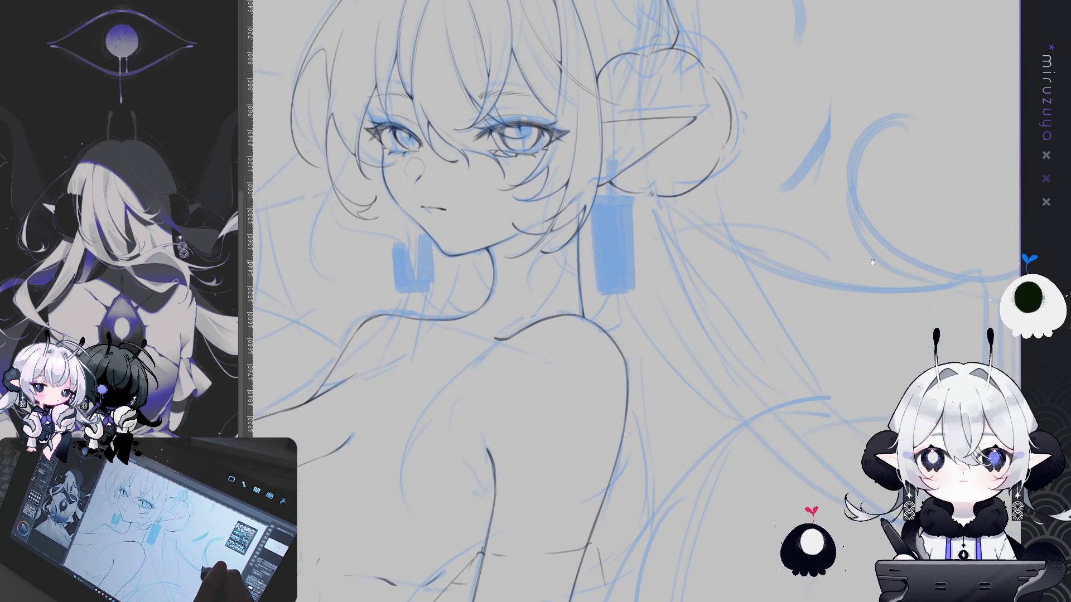
pyautogui.moveTo(817, 220)
pyautogui.mouseDown()
pyautogui.moveTo(788, 418)
pyautogui.moveTo(643, 451)
pyautogui.mouseUp()
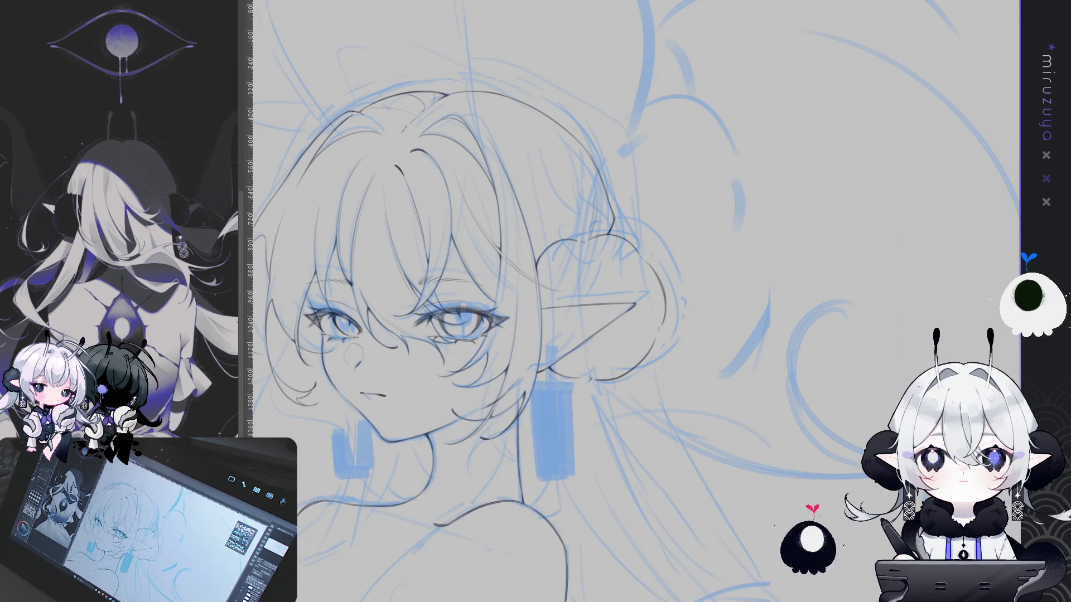
pyautogui.moveTo(722, 394)
pyautogui.mouseDown()
pyautogui.moveTo(792, 346)
pyautogui.moveTo(866, 318)
pyautogui.mouseUp()
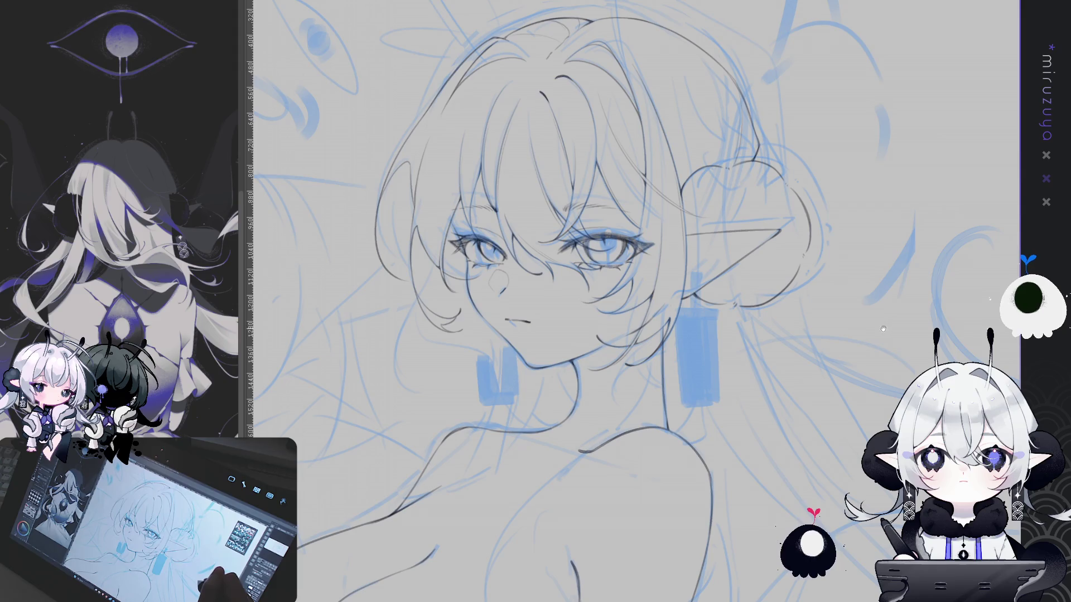
pyautogui.moveTo(761, 455); pyautogui.dragTo(862, 268)
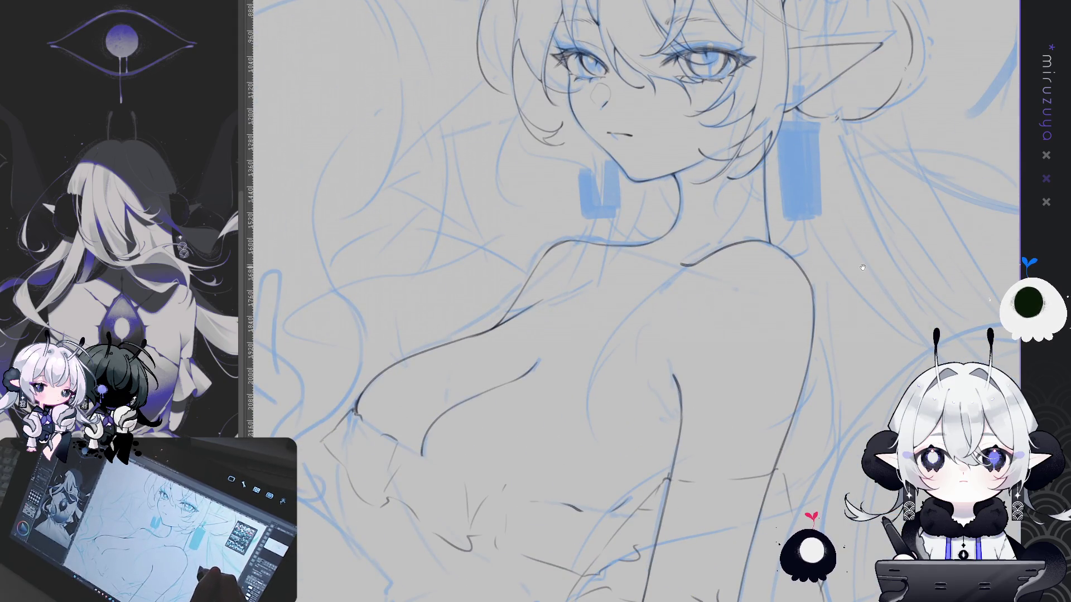
# - Mirror the canvas with H to check balance, then flip it back to normal
pyautogui.press('h')
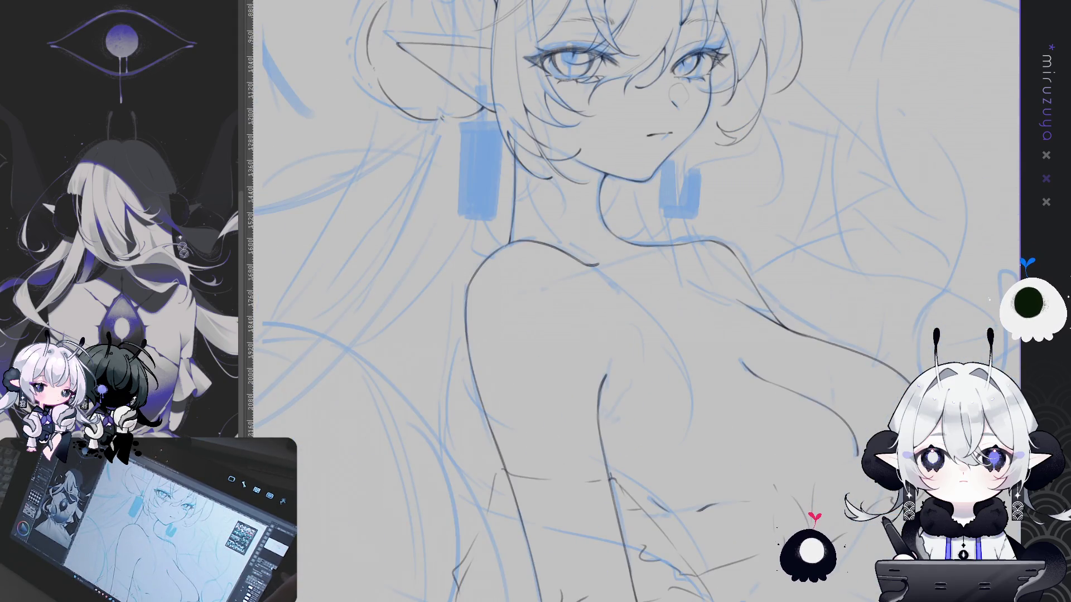
pyautogui.press('h')
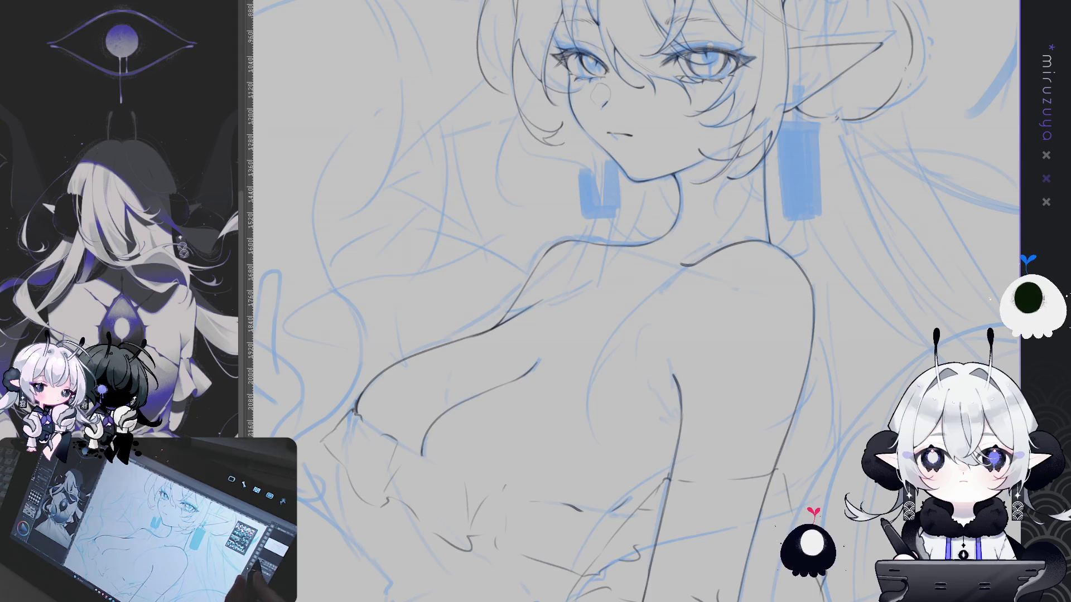
pyautogui.scroll(1, 628, 301)
# - Recentre on the face and shoulders, try dark strokes at the lower left, then undo them
pyautogui.scroll(-1, 635, 301)
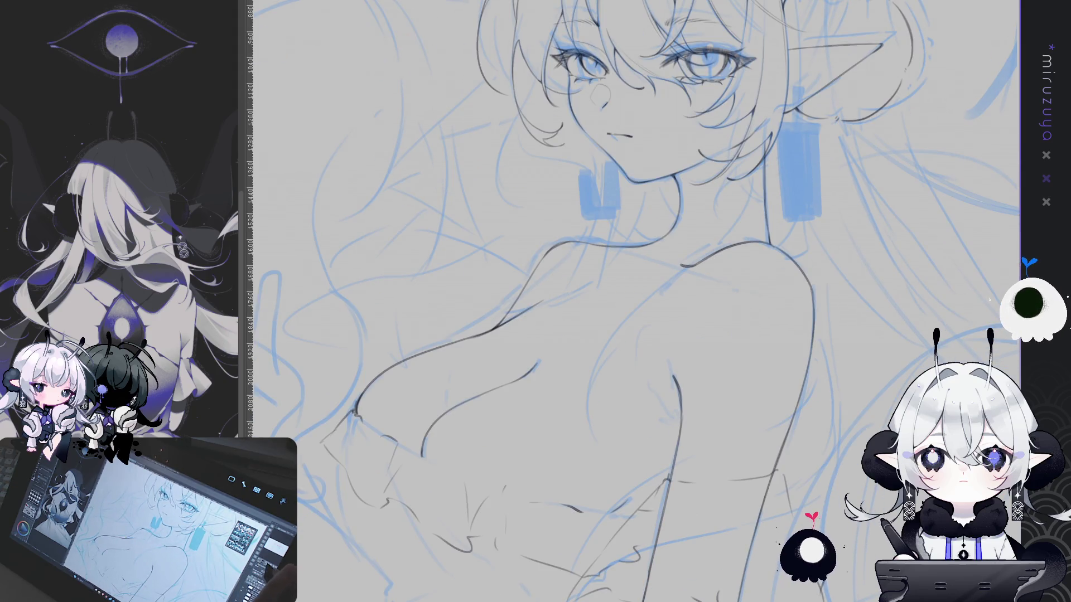
pyautogui.moveTo(894, 259); pyautogui.dragTo(816, 285)
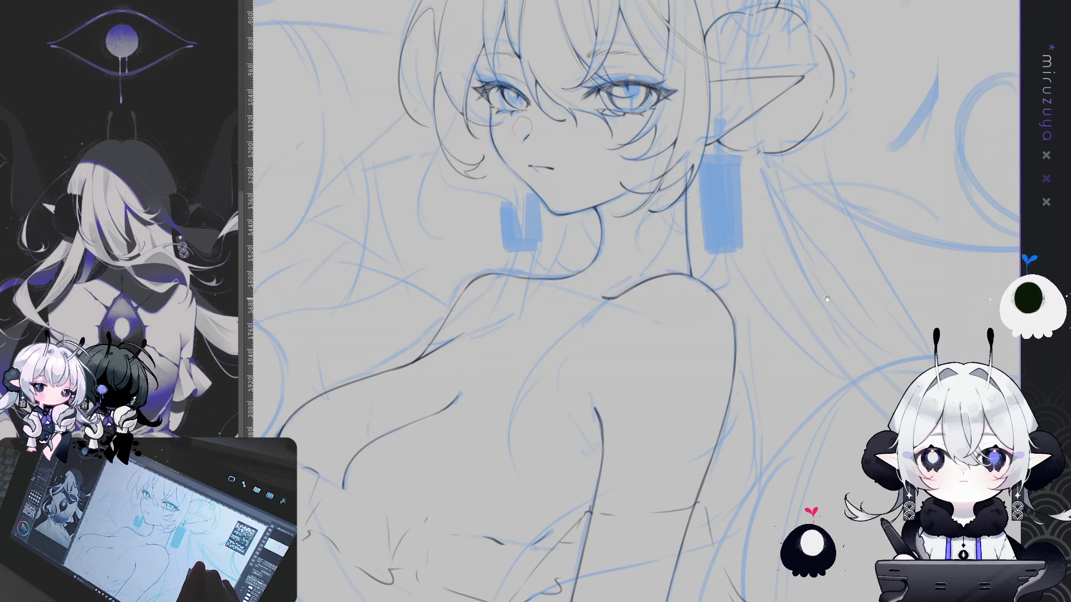
pyautogui.moveTo(777, 244); pyautogui.dragTo(872, 309)
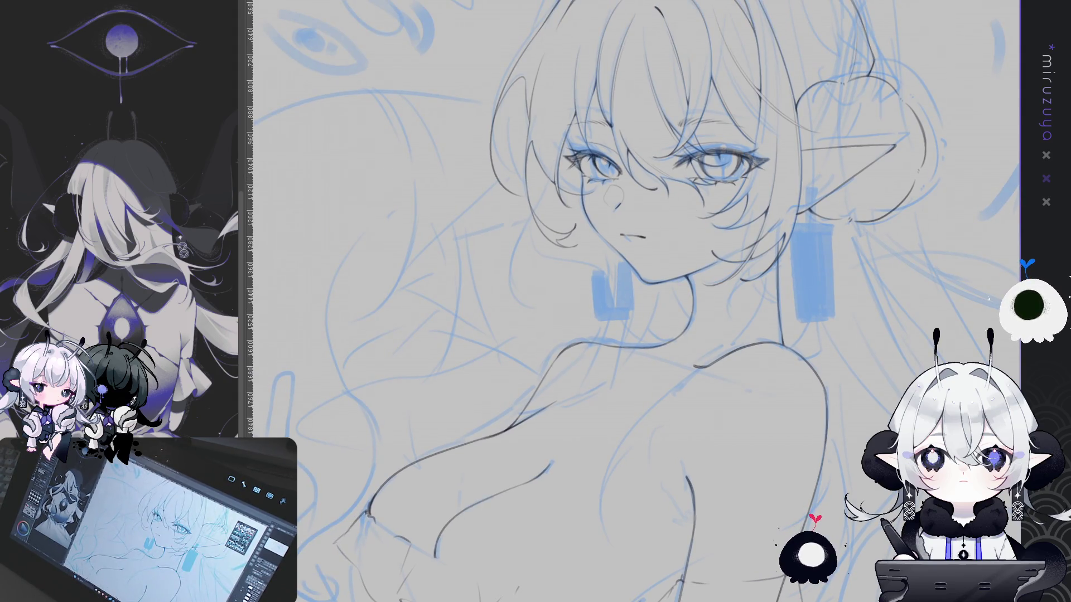
pyautogui.moveTo(634, 236); pyautogui.dragTo(534, 266)
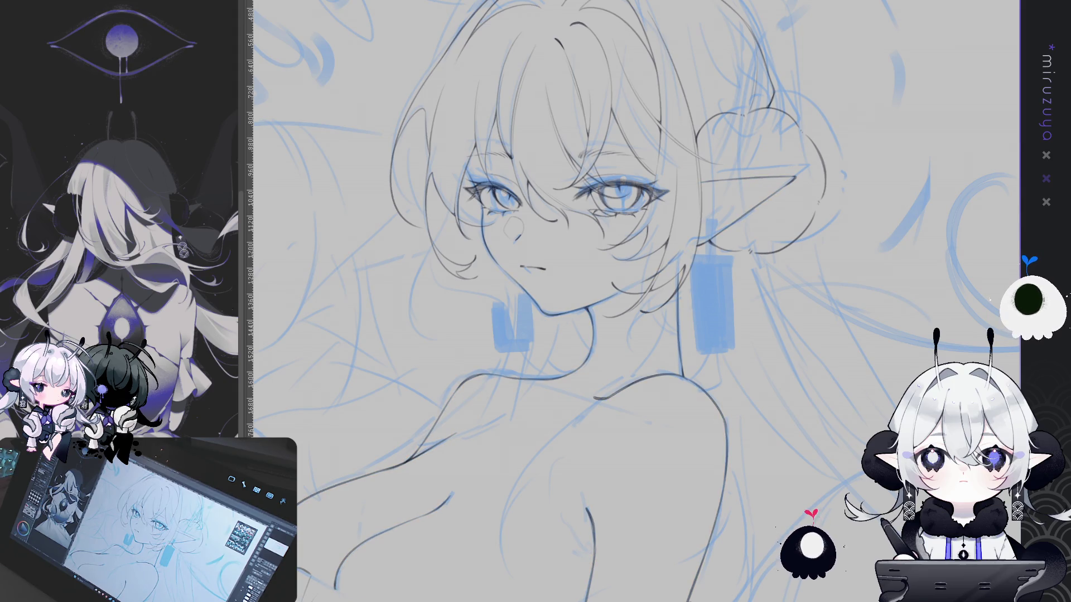
pyautogui.moveTo(304, 552); pyautogui.dragTo(363, 591)
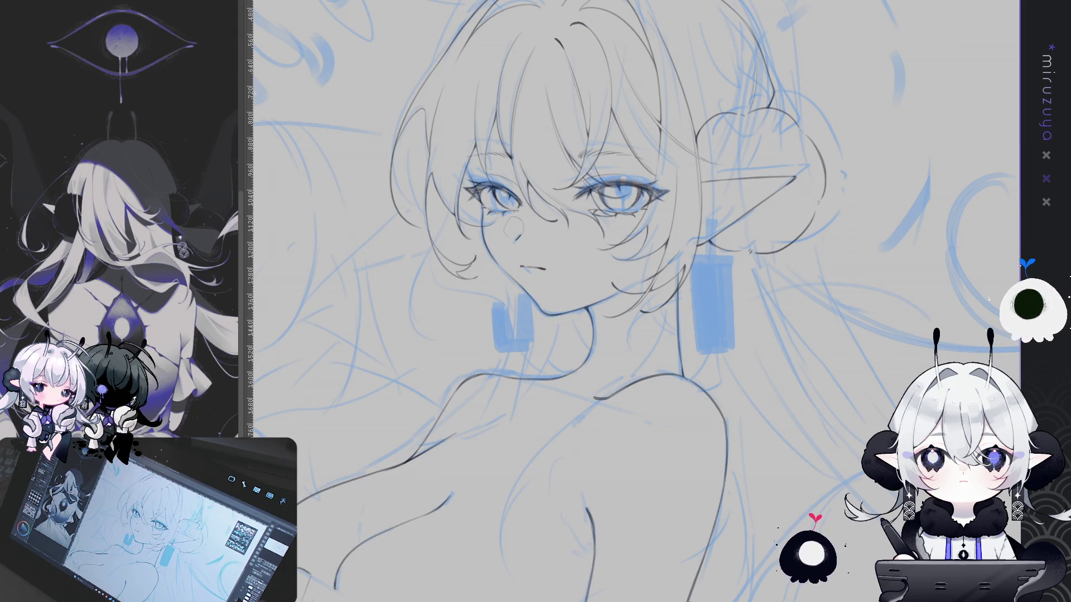
pyautogui.hotkey('ctrl', 'z')
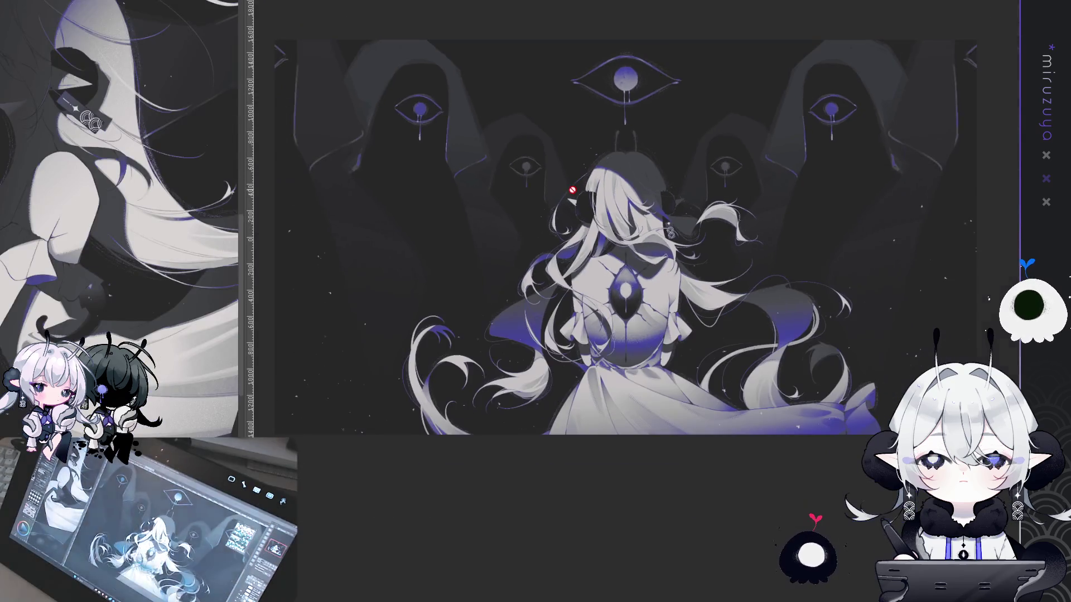
# - Zoom in on the elf girl's face in the line-art canvas
pyautogui.scroll(2, 626, 178)
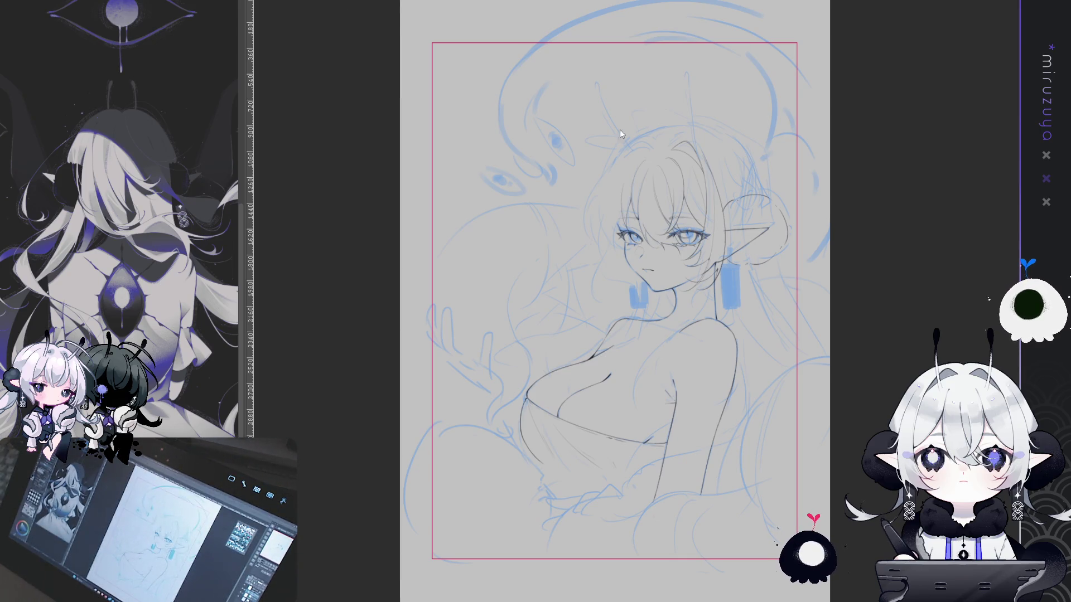
pyautogui.hotkey('ctrl', '+')
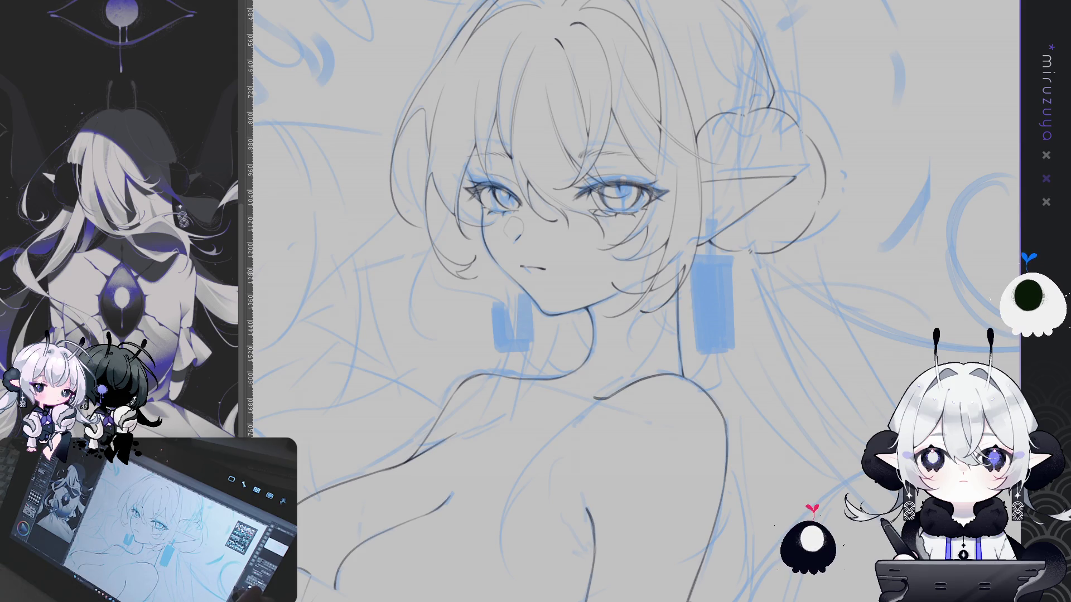
# - Bring the face's left side into view and ink a hair line down it
pyautogui.moveTo(647, 576)
pyautogui.mouseDown()
pyautogui.moveTo(815, 347)
pyautogui.moveTo(822, 291)
pyautogui.mouseUp()
pyautogui.hotkey('ctrl', '+')
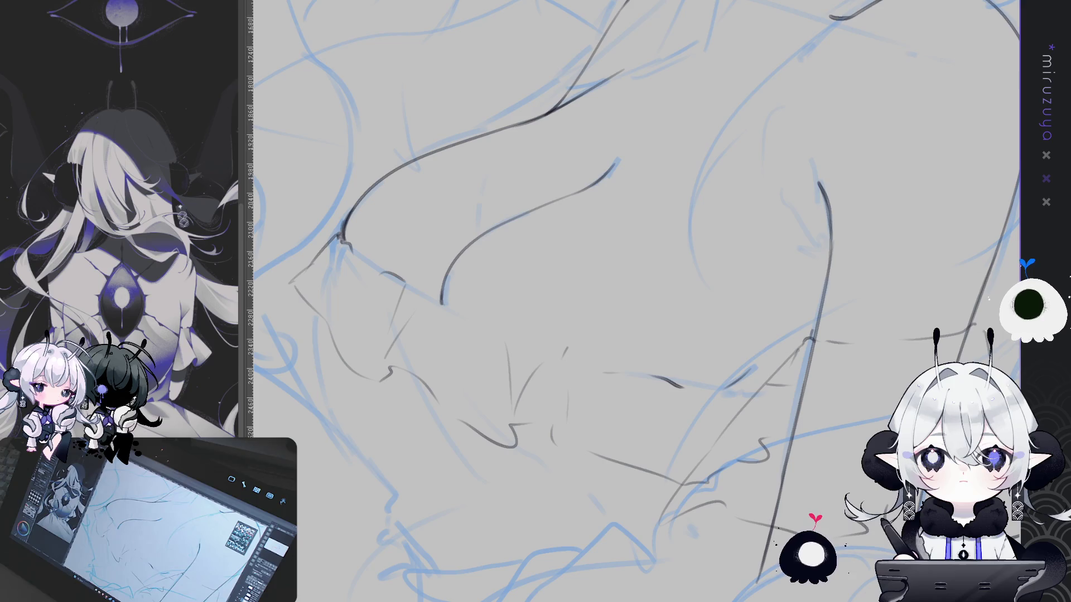
pyautogui.scroll(-3, 587, 213)
pyautogui.moveTo(587, 33); pyautogui.dragTo(587, 214)
pyautogui.scroll(2, 588, 213)
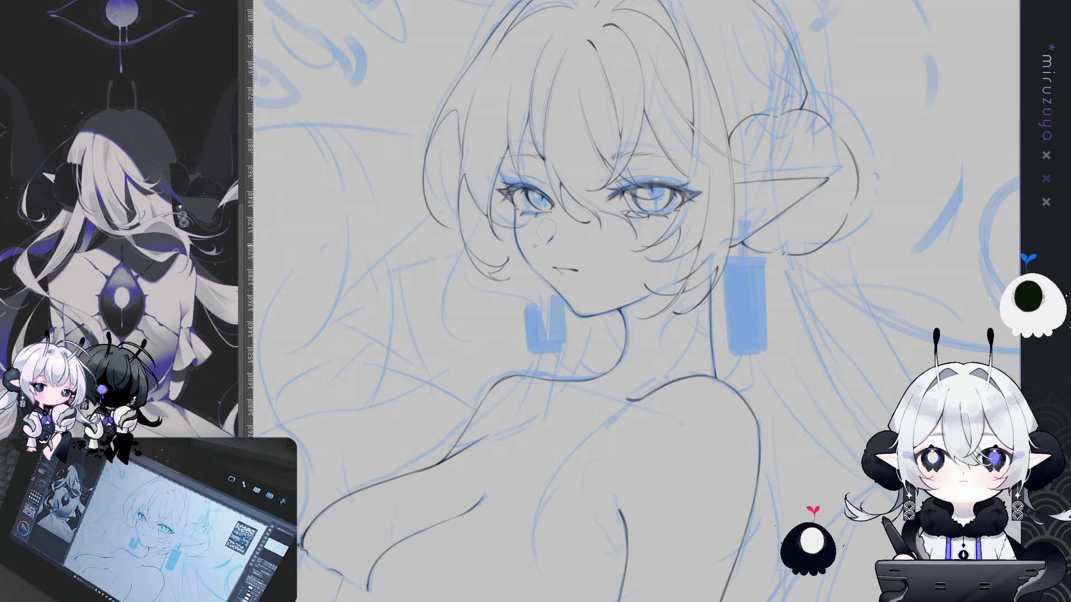
pyautogui.moveTo(602, 266); pyautogui.dragTo(605, 256)
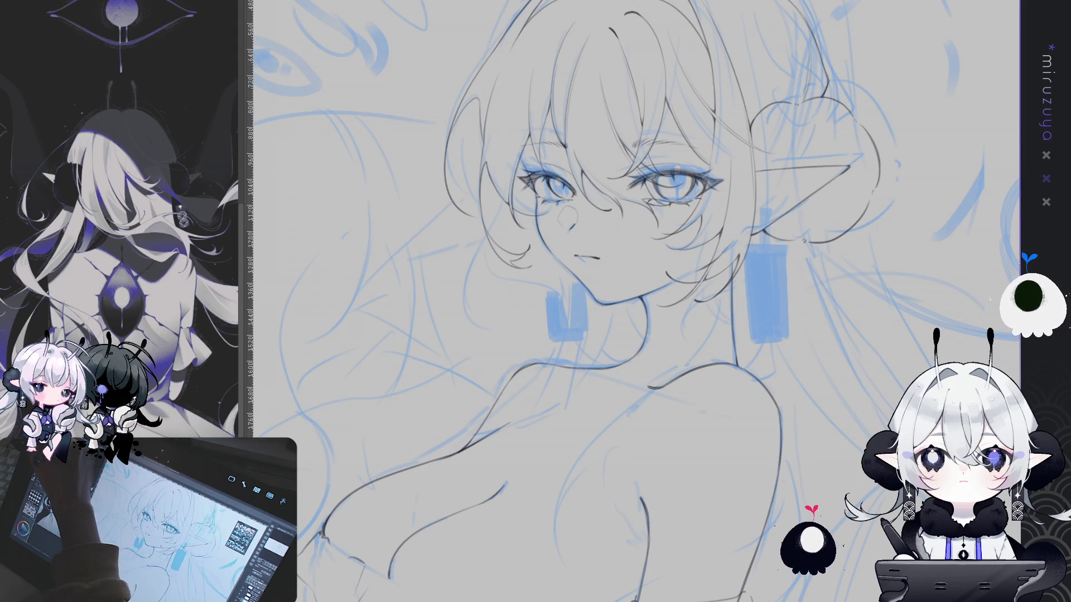
pyautogui.moveTo(691, 334); pyautogui.dragTo(776, 337)
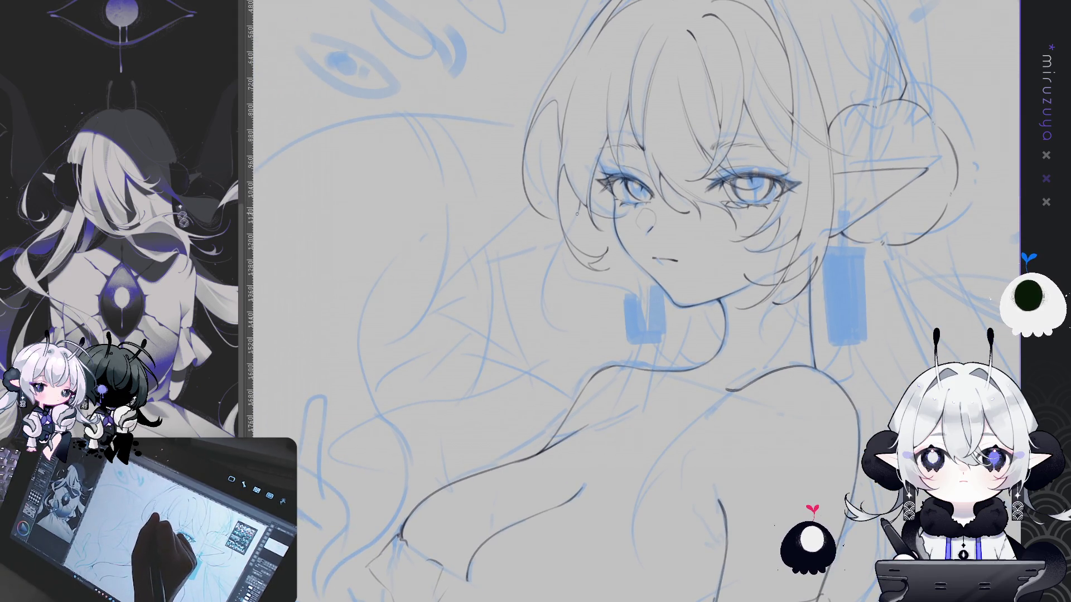
pyautogui.moveTo(566, 234)
pyautogui.mouseDown()
pyautogui.moveTo(550, 309)
pyautogui.moveTo(577, 338)
pyautogui.mouseUp()
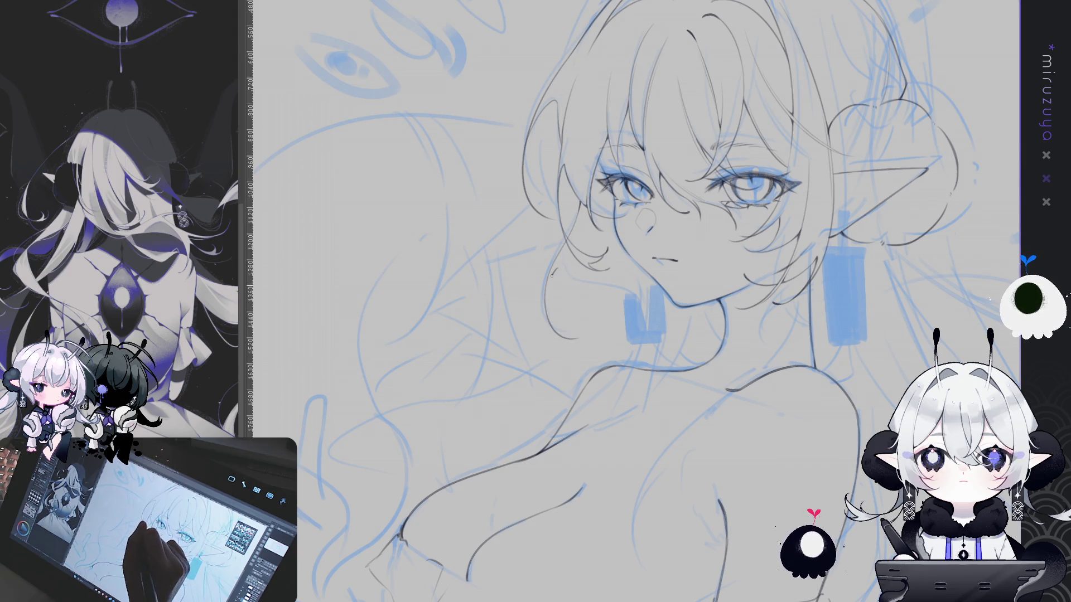
pyautogui.moveTo(843, 349); pyautogui.dragTo(780, 348)
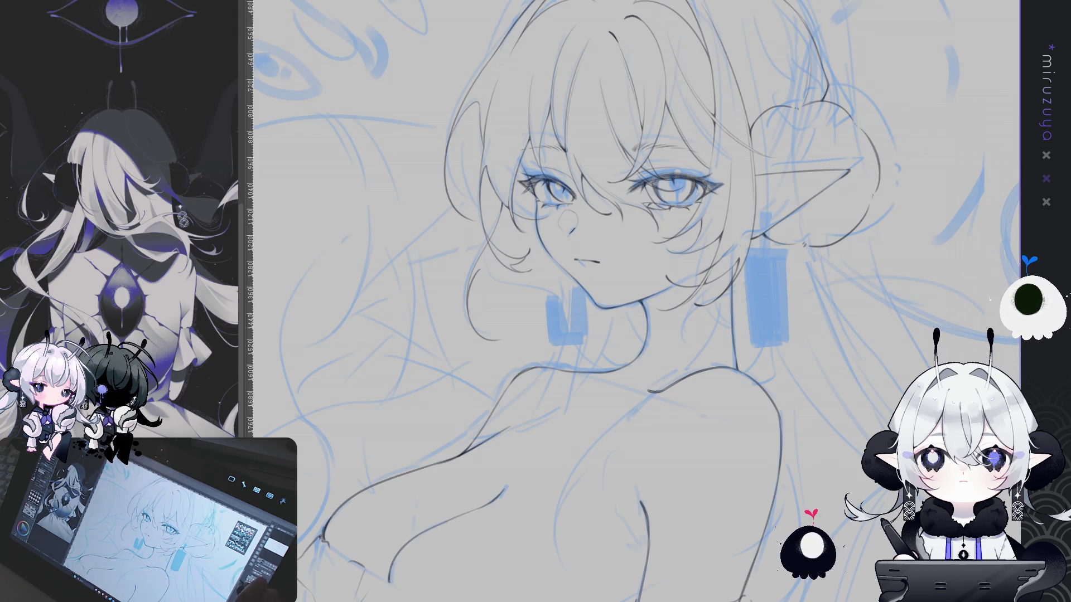
# - Ink a hair strand below the face and erase a gap through the blue left-earring sketch
pyautogui.moveTo(783, 366); pyautogui.dragTo(778, 349)
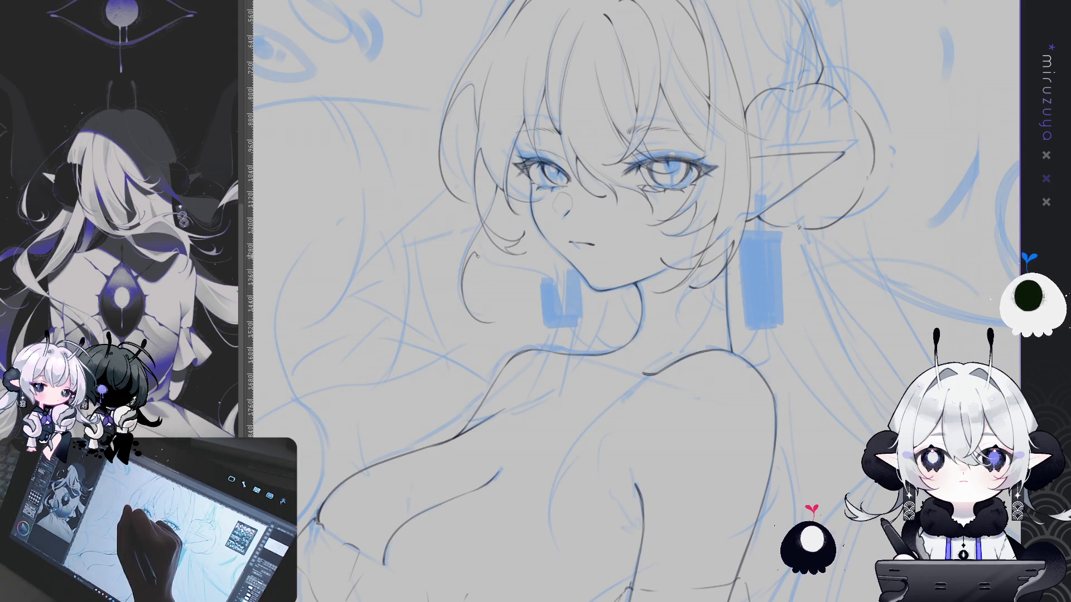
pyautogui.moveTo(480, 276); pyautogui.dragTo(529, 338)
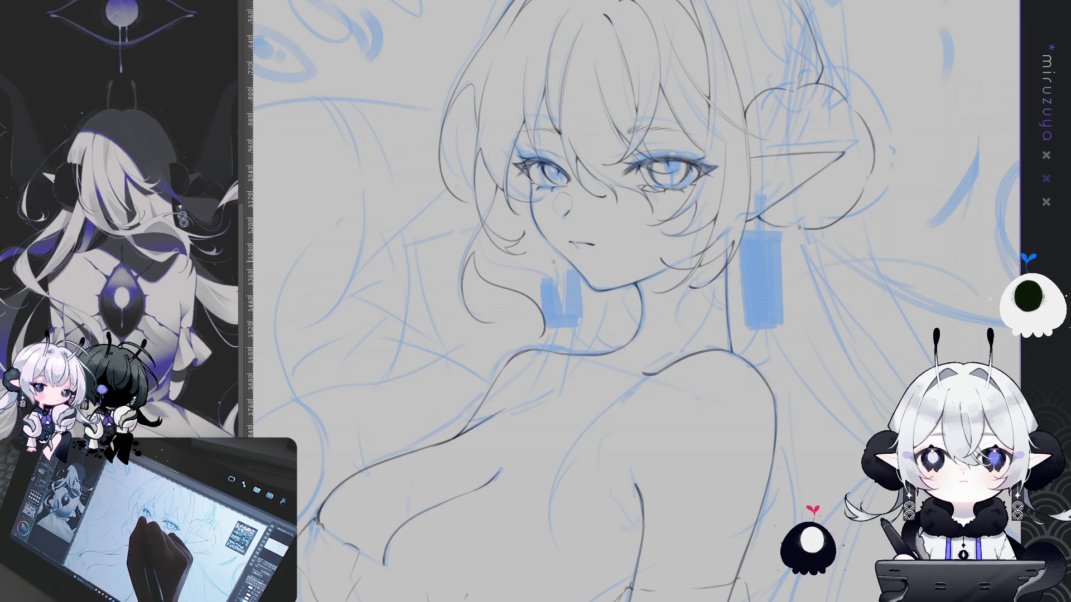
pyautogui.press('h')
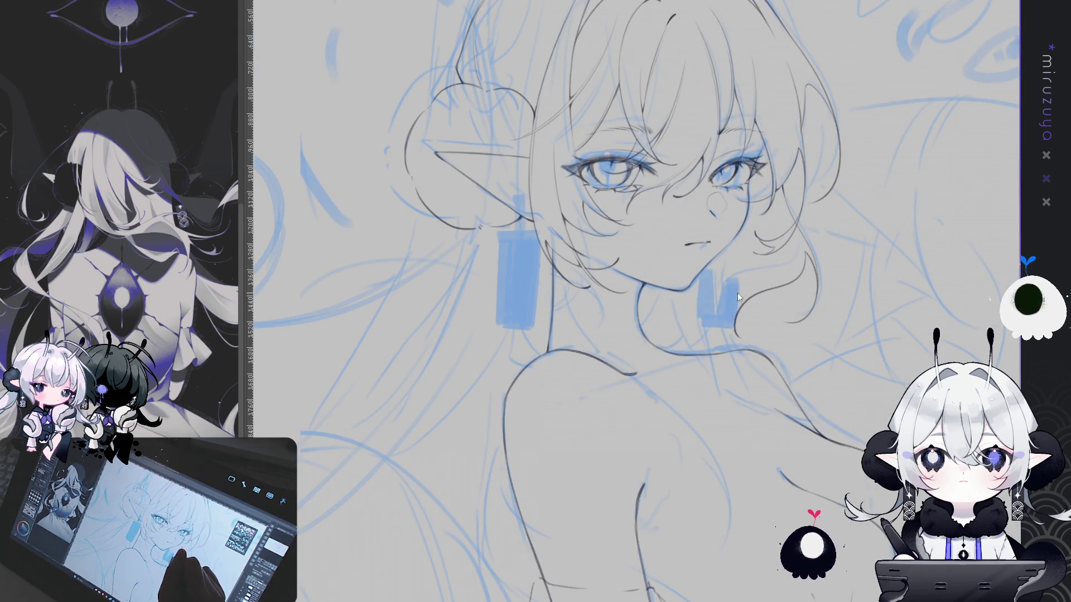
pyautogui.press('h')
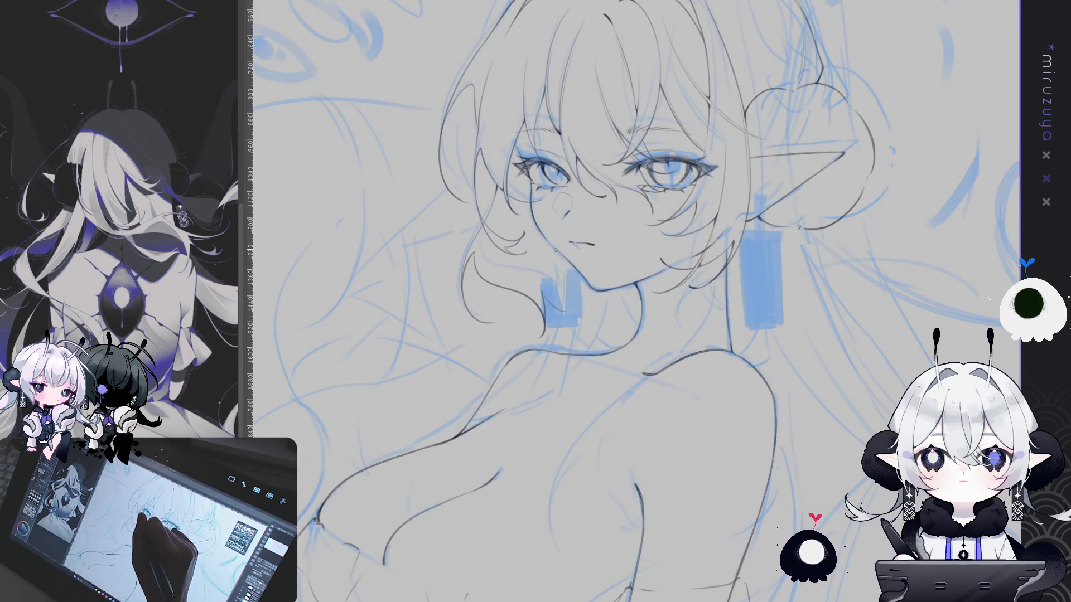
pyautogui.moveTo(564, 274); pyautogui.dragTo(562, 306)
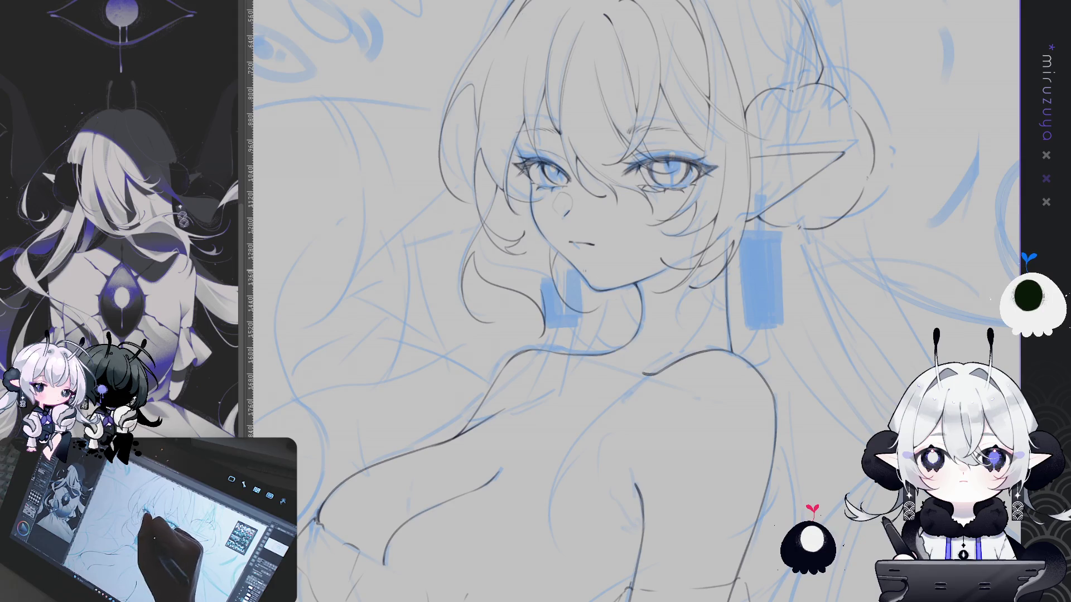
pyautogui.moveTo(763, 231); pyautogui.dragTo(830, 227)
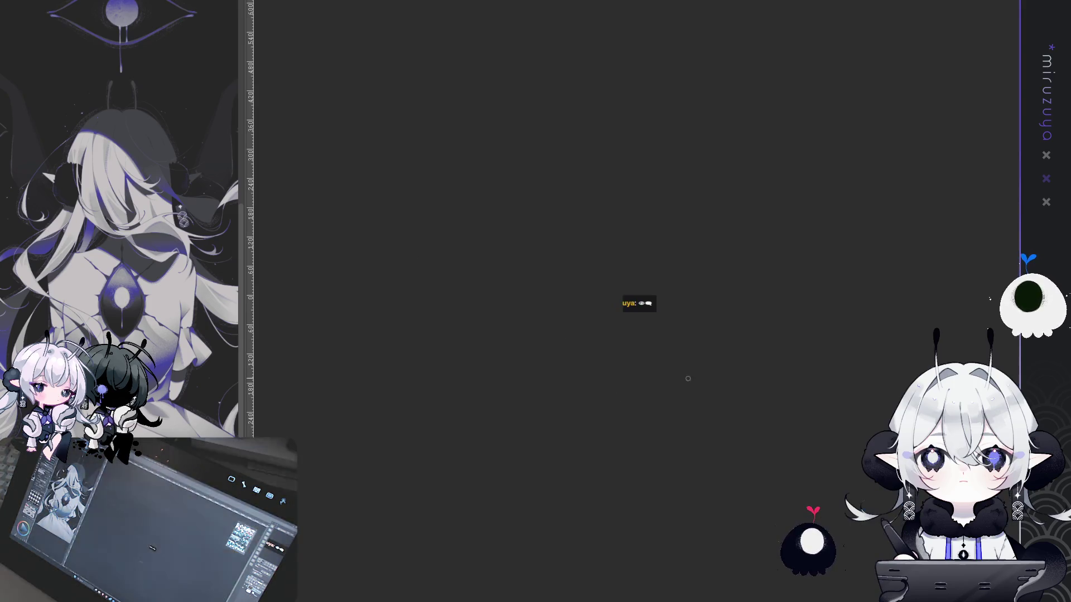
pyautogui.scroll(5, 662, 325)
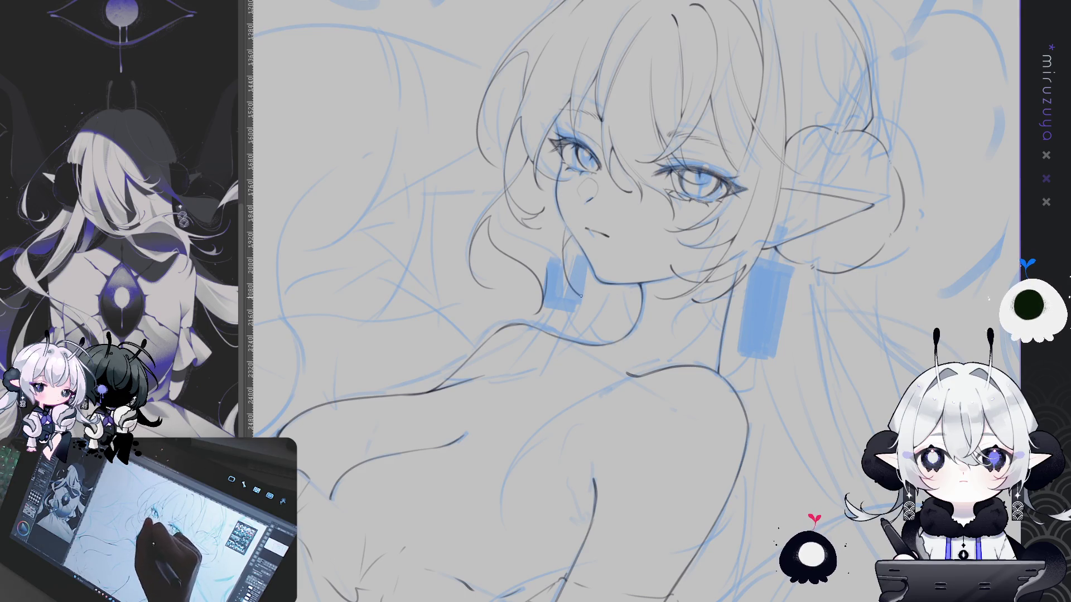
# - Rotate the canvas view to tilt the elf's face, then bring it back upright
pyautogui.moveTo(603, 234); pyautogui.dragTo(723, 328)
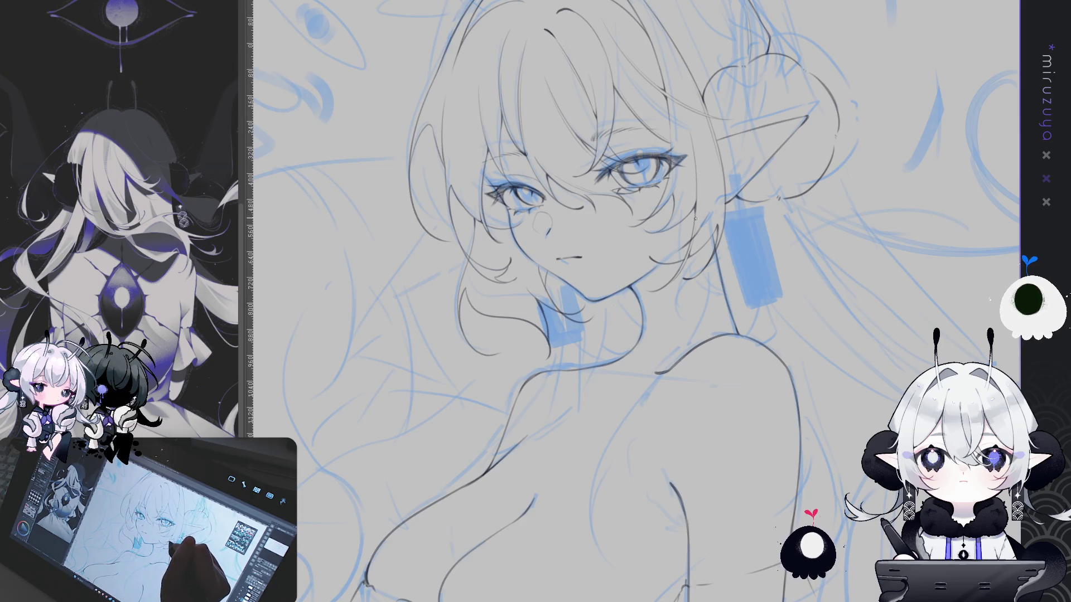
pyautogui.moveTo(446, 268); pyautogui.dragTo(469, 216)
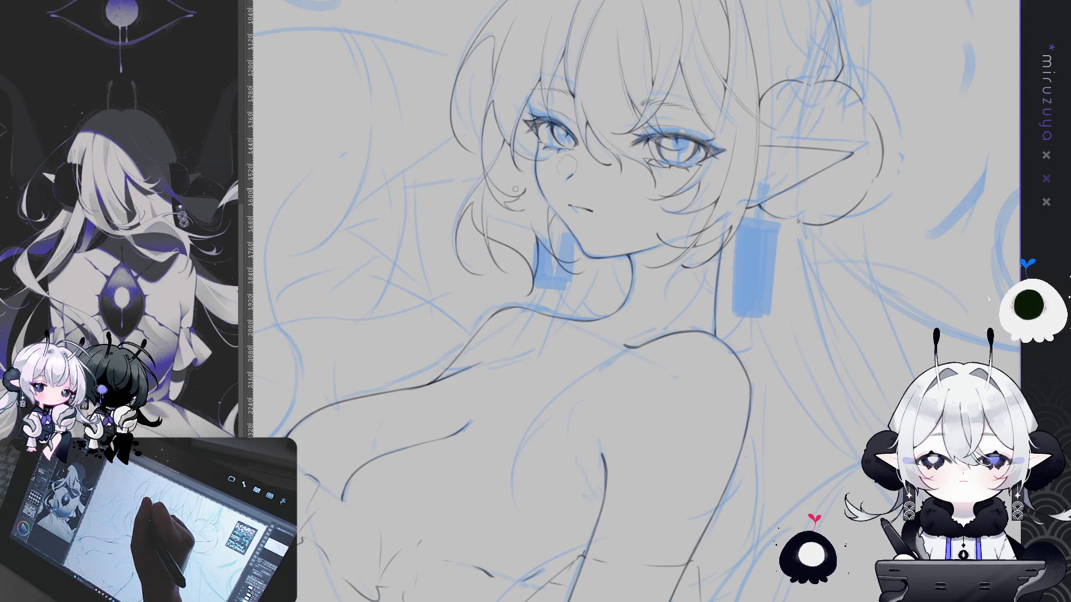
# - Mirror the view briefly, flip it back to normal, and pan to show more of the top-left sketch
pyautogui.press('h')
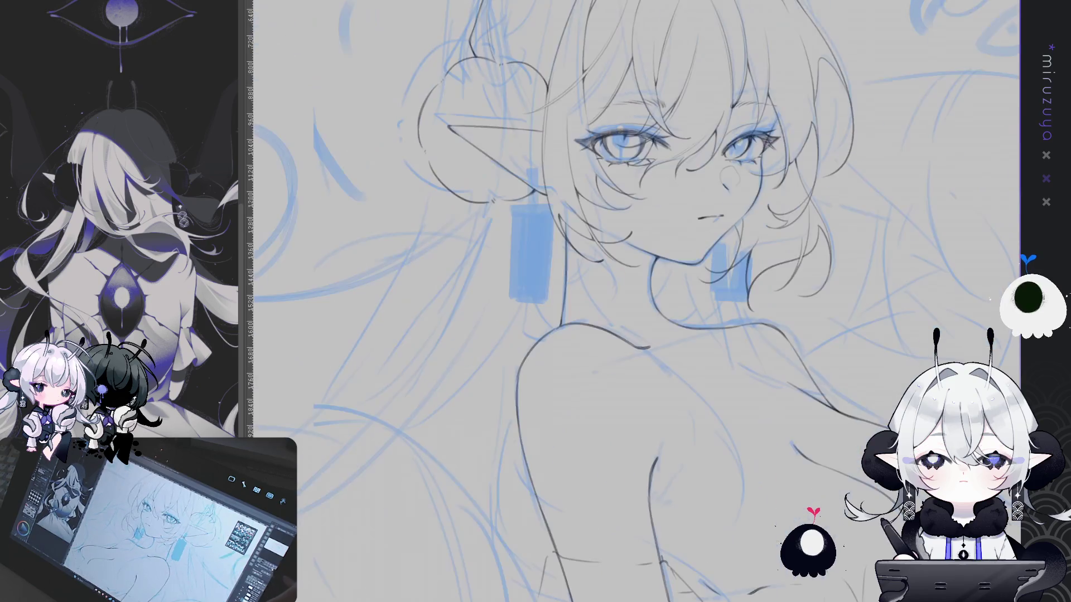
pyautogui.press('h')
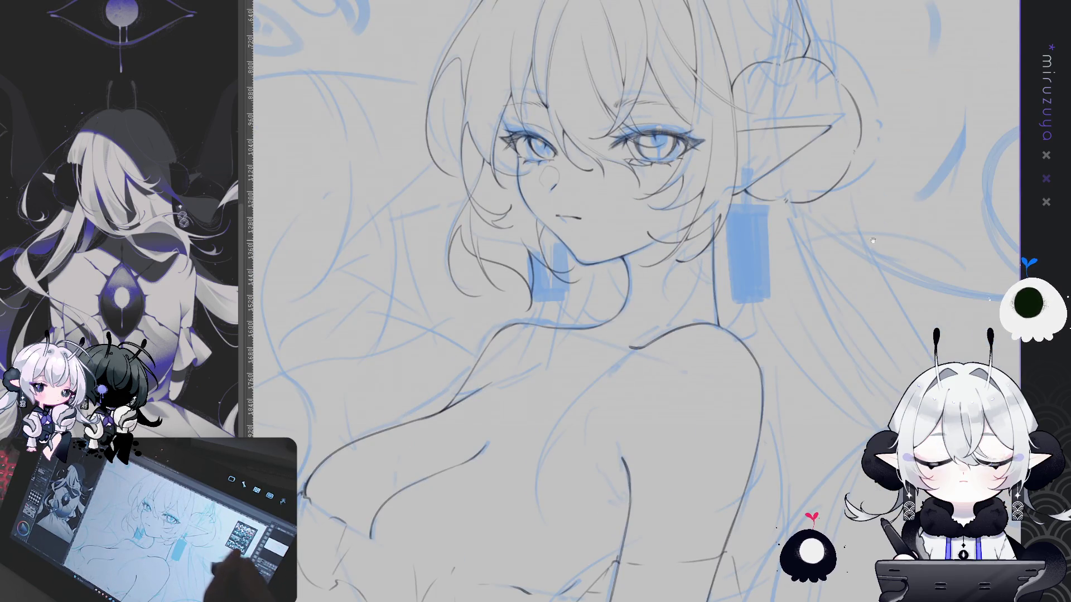
pyautogui.moveTo(840, 209); pyautogui.dragTo(777, 300)
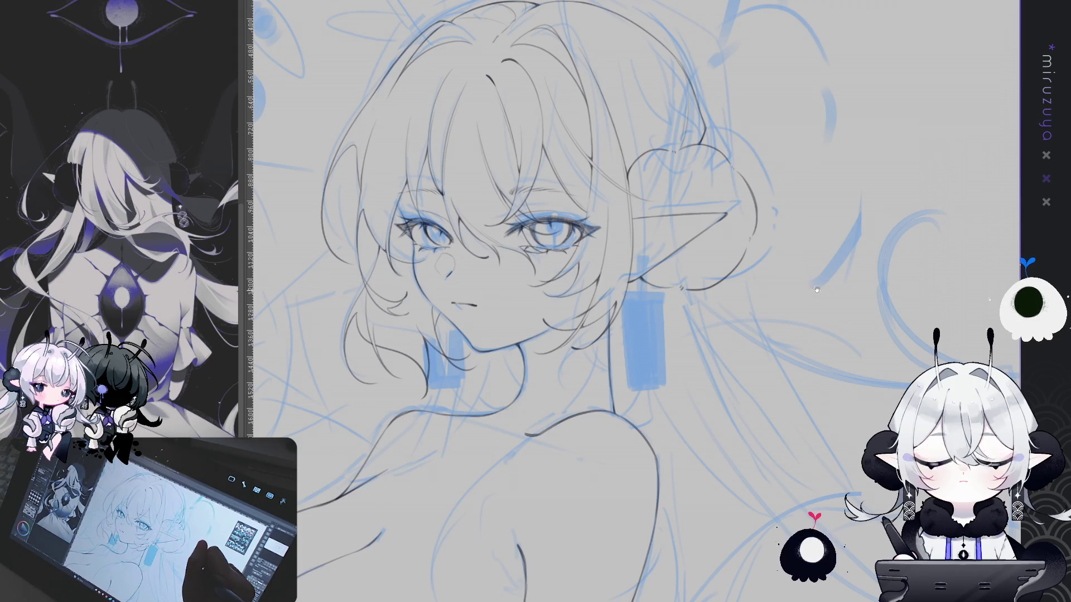
pyautogui.moveTo(797, 334)
pyautogui.mouseDown()
pyautogui.moveTo(778, 334)
pyautogui.moveTo(806, 240)
pyautogui.mouseUp()
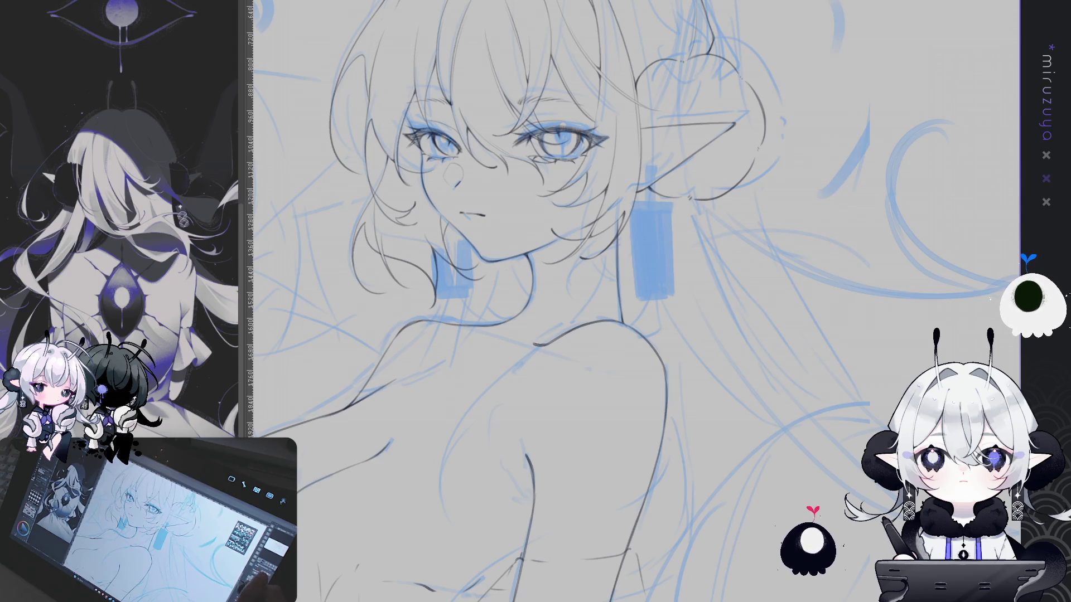
pyautogui.moveTo(652, 423)
pyautogui.mouseDown()
pyautogui.moveTo(838, 439)
pyautogui.moveTo(773, 472)
pyautogui.moveTo(771, 459)
pyautogui.mouseUp()
# - Slightly rotate the inked cheek and chin lines and nudge them right and down
pyautogui.press('h')
pyautogui.press('h')
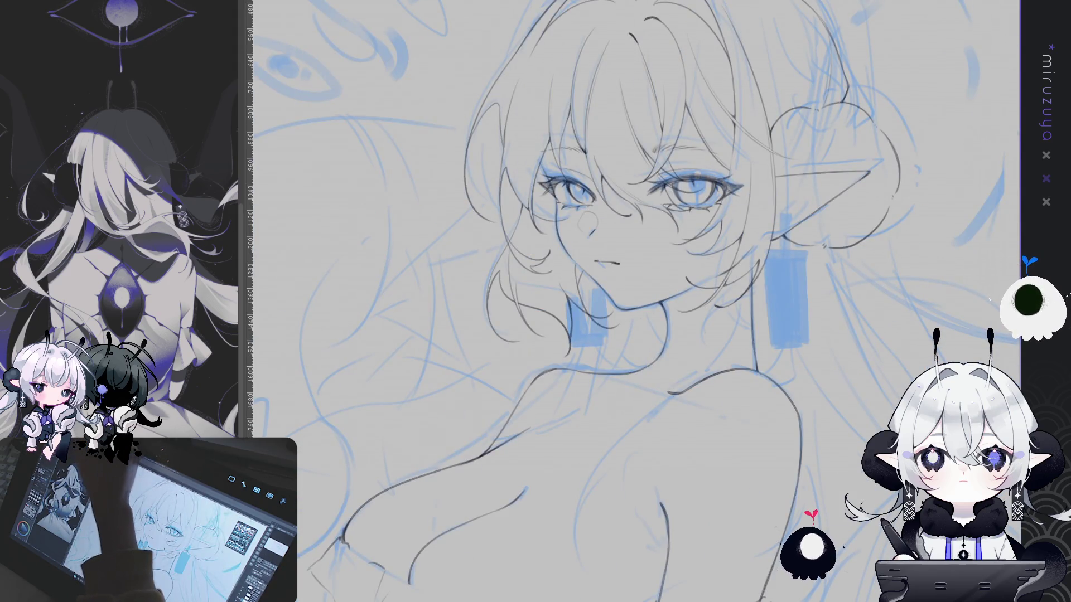
pyautogui.hotkey('ctrl', 't')
pyautogui.moveTo(655, 131); pyautogui.dragTo(647, 125)
pyautogui.moveTo(584, 223); pyautogui.dragTo(591, 226)
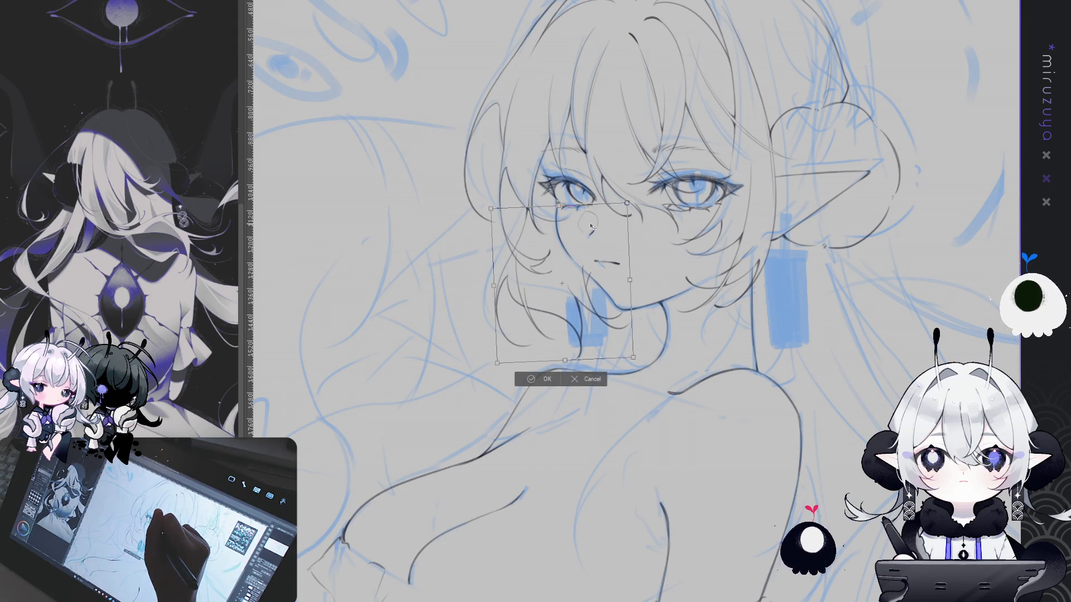
pyautogui.click(532, 377)
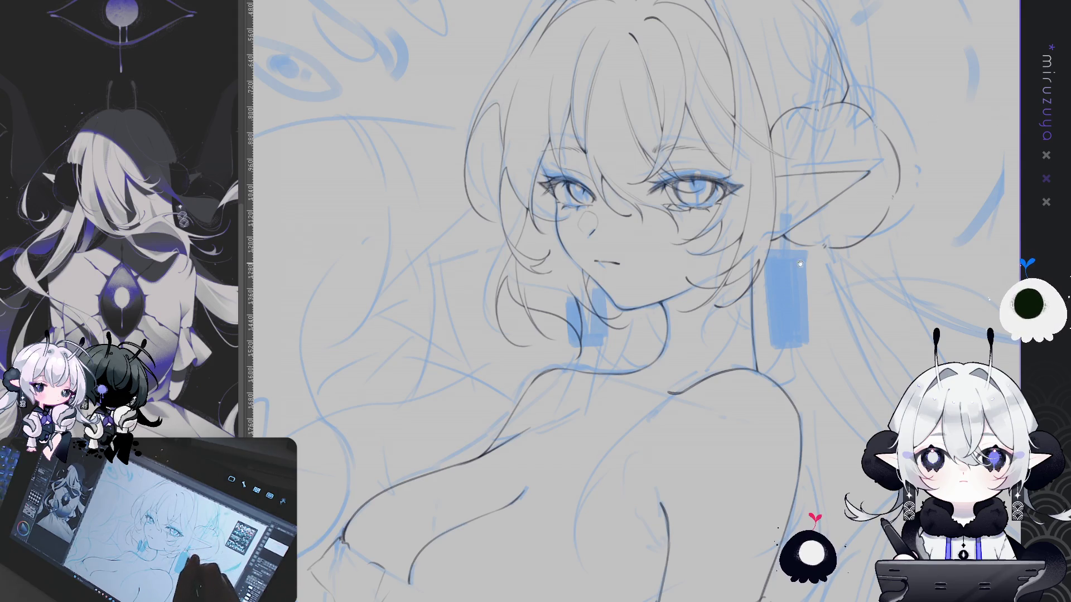
# - Pan the view left to show more of the elf's left hair and shoulder
pyautogui.moveTo(786, 298); pyautogui.dragTo(674, 289)
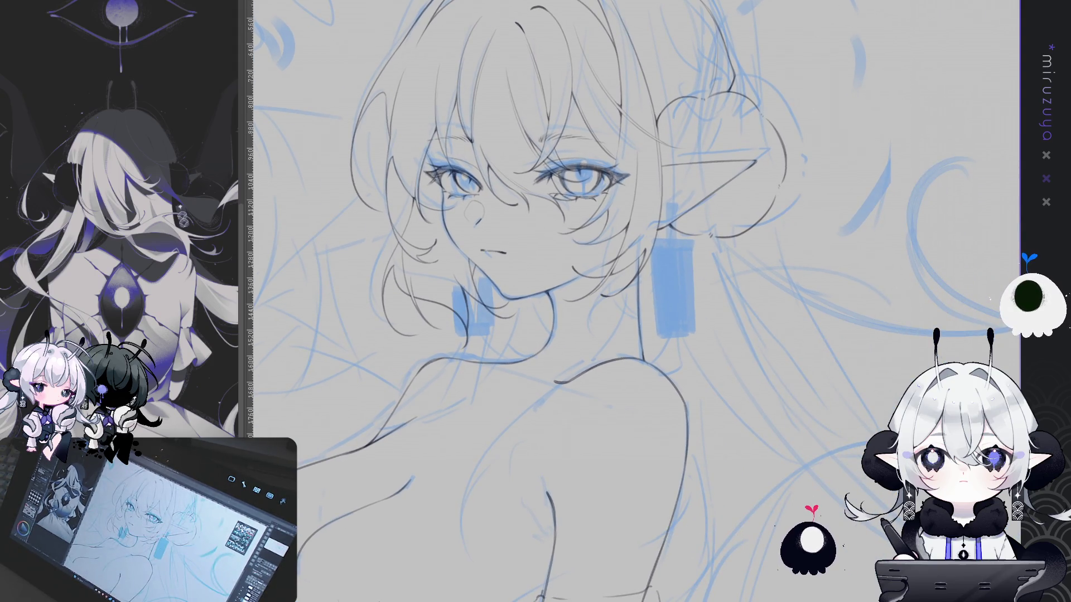